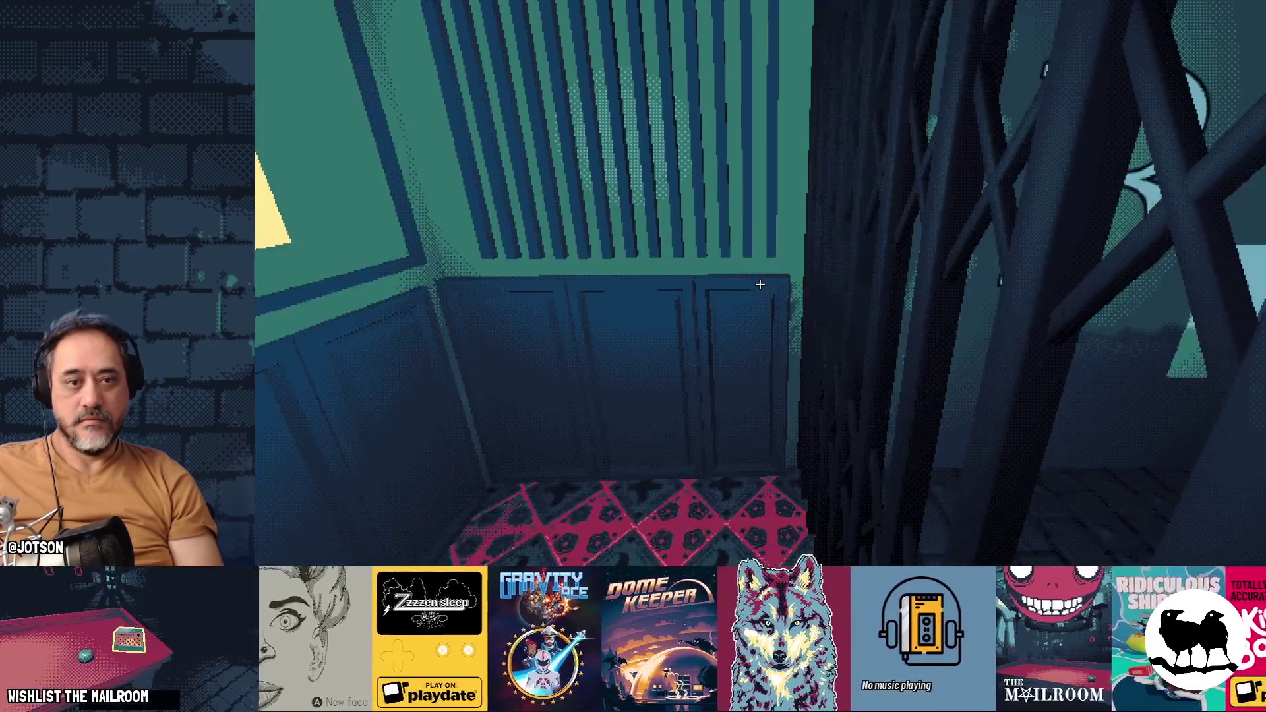
Step: Open the elevator's folding gate, then close it again
{"action": "left_click", "coordinate": [759, 284]}
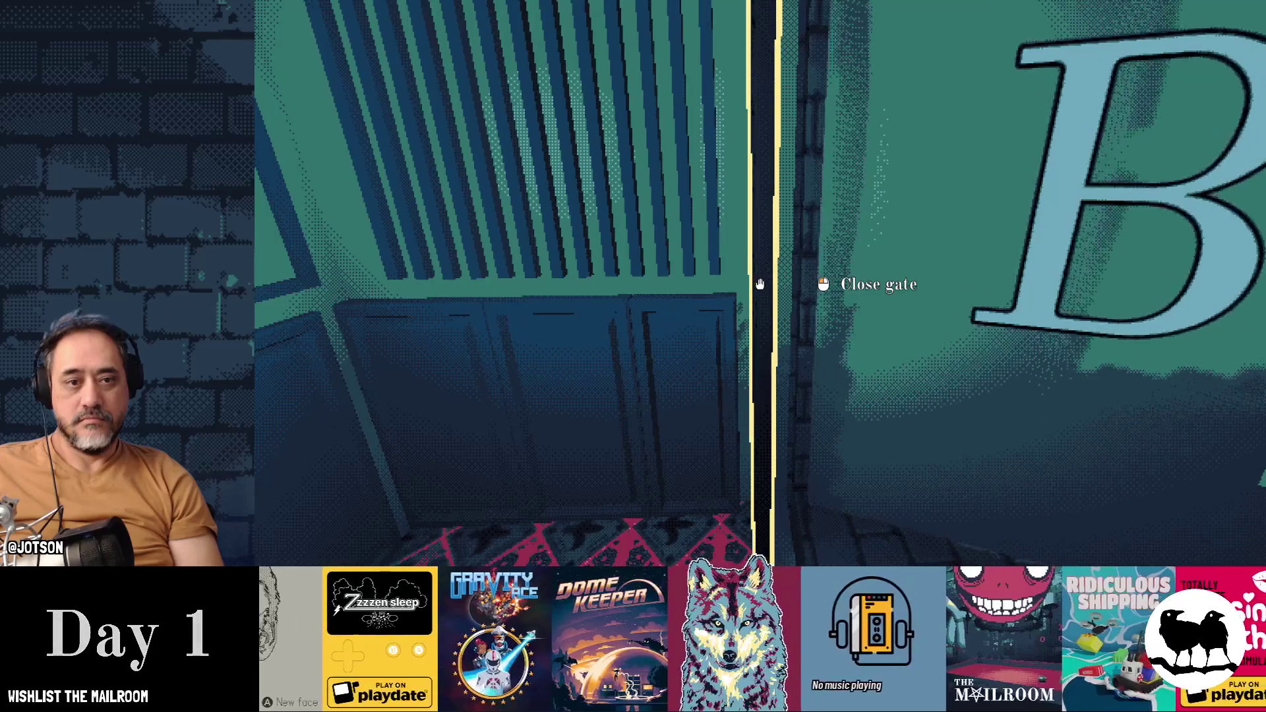
{"action": "left_click", "coordinate": [760, 284]}
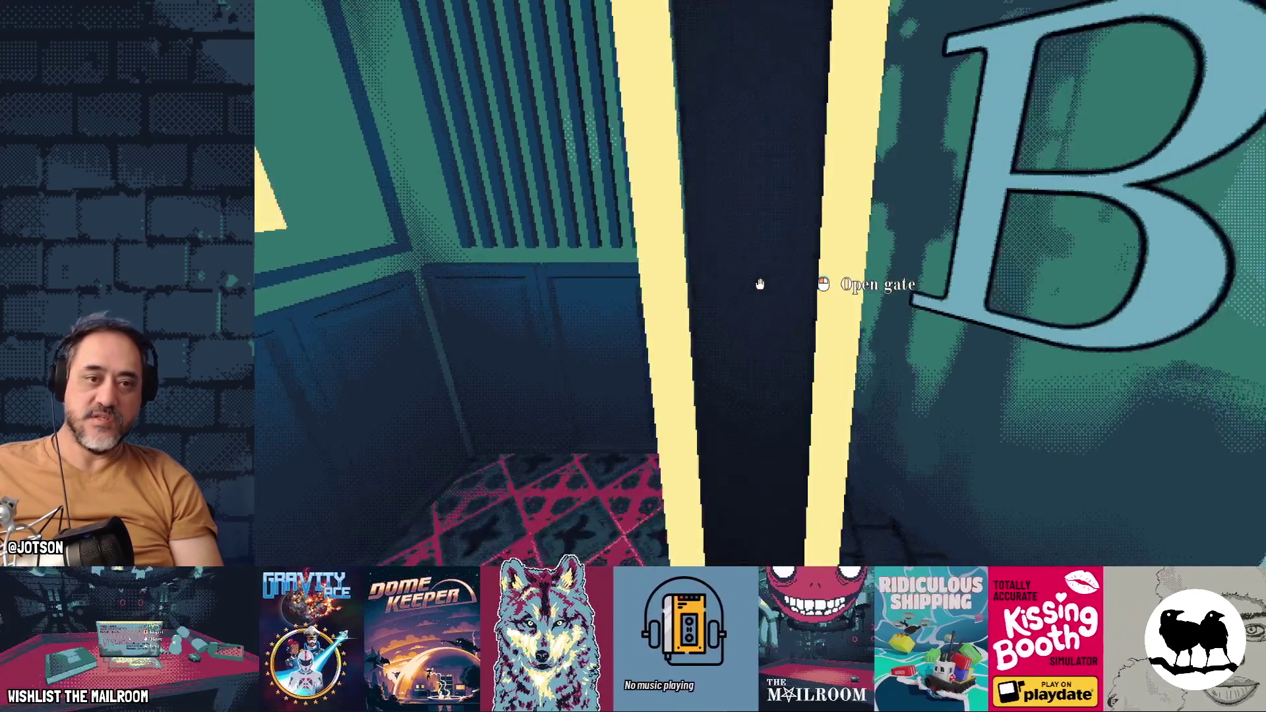
{"action": "left_click", "coordinate": [760, 284]}
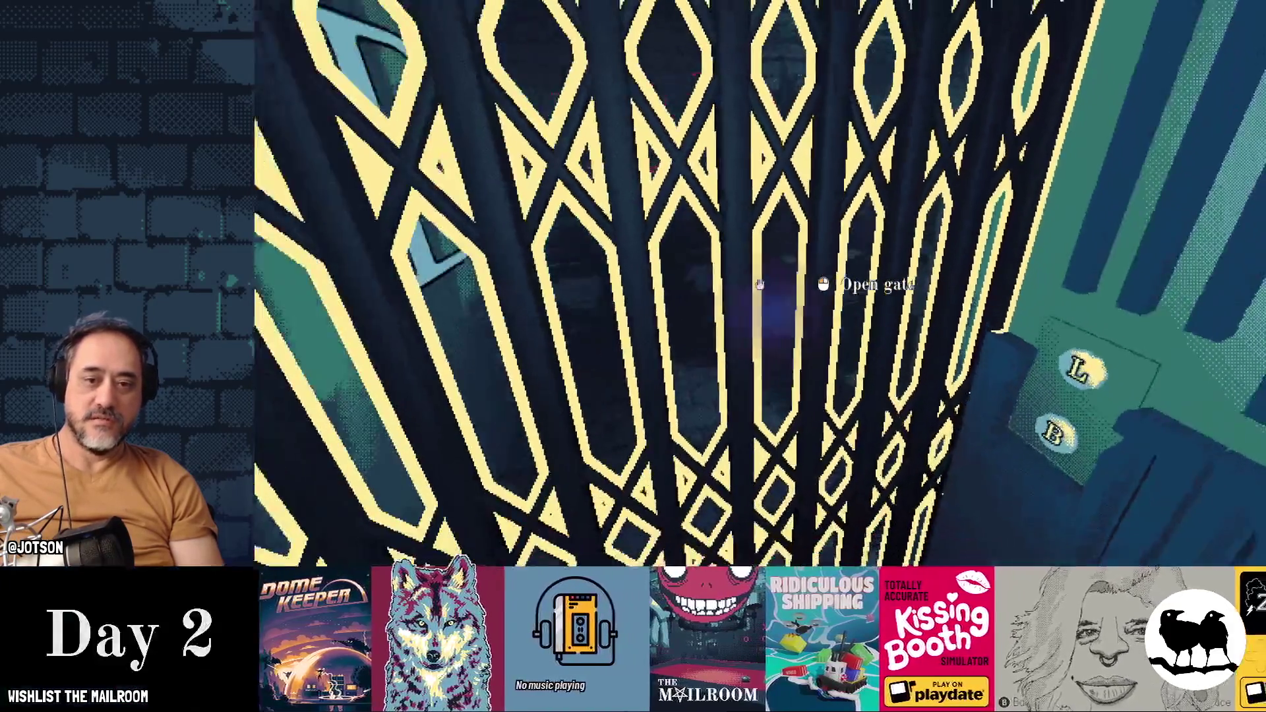
{"action": "left_click", "coordinate": [759, 283]}
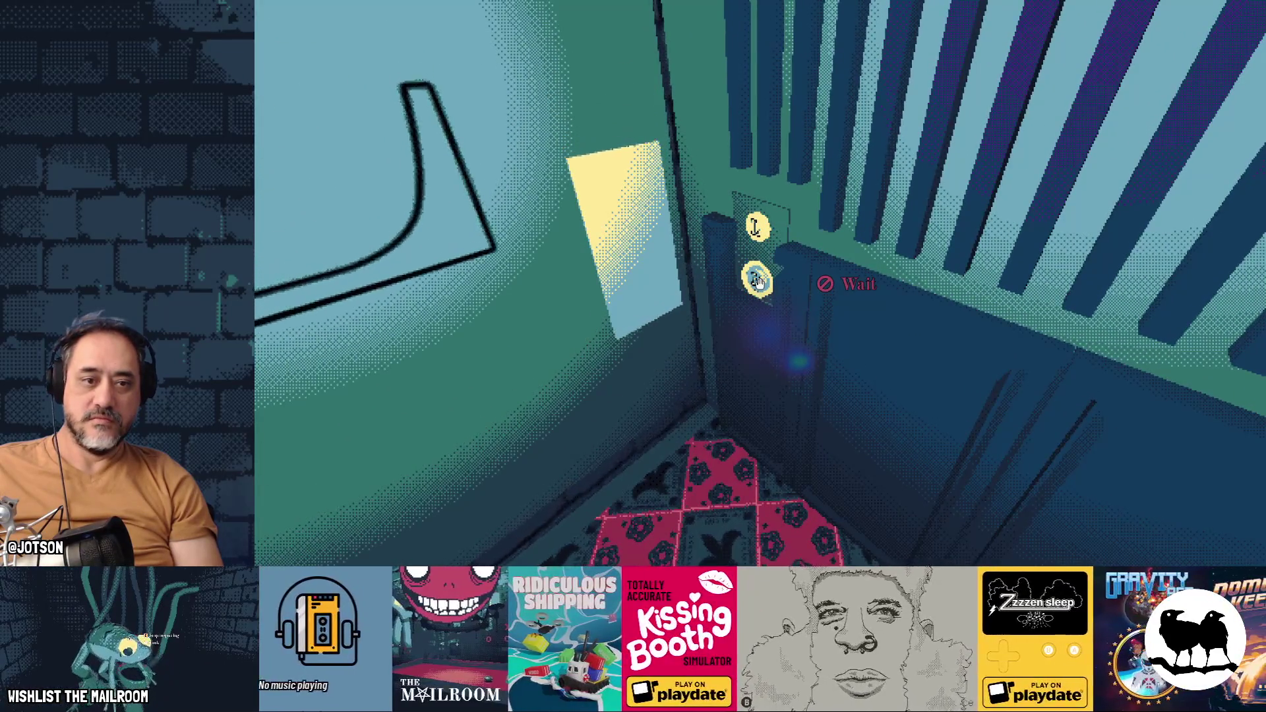
{"action": "left_click", "coordinate": [756, 282]}
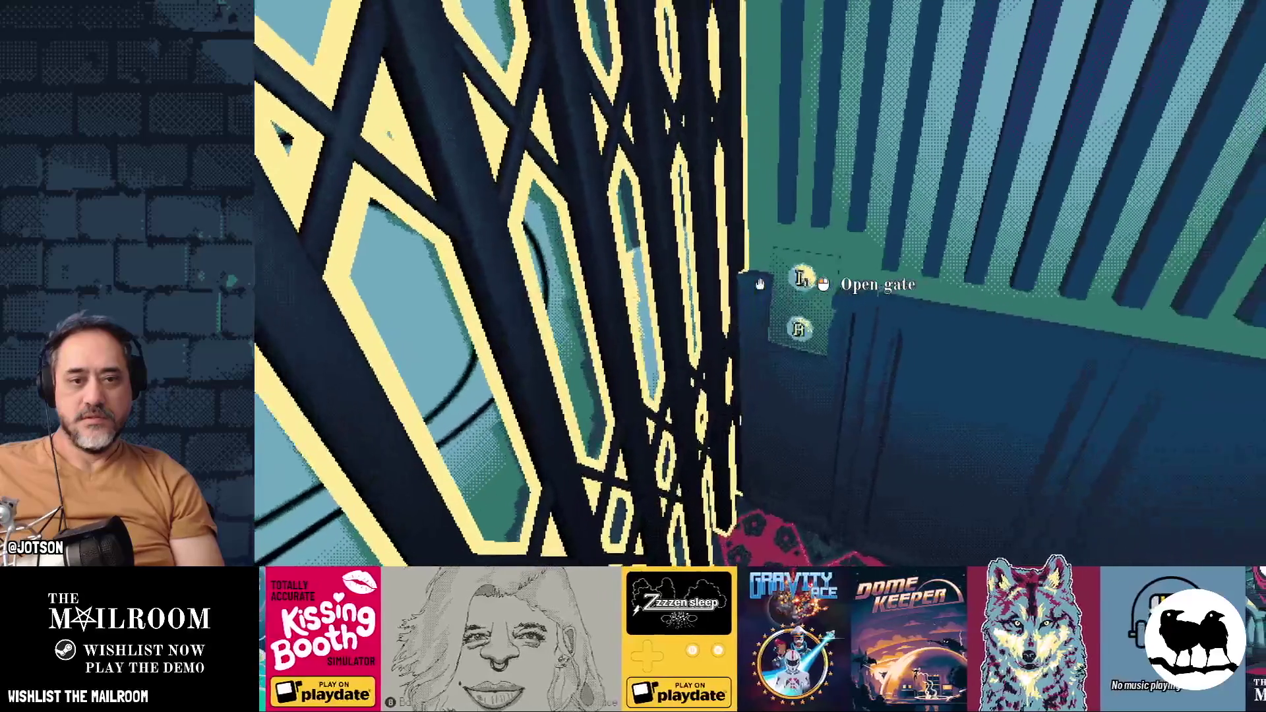
Step: Call the elevator to the other floor and get the gate open there
{"action": "left_click", "coordinate": [758, 283]}
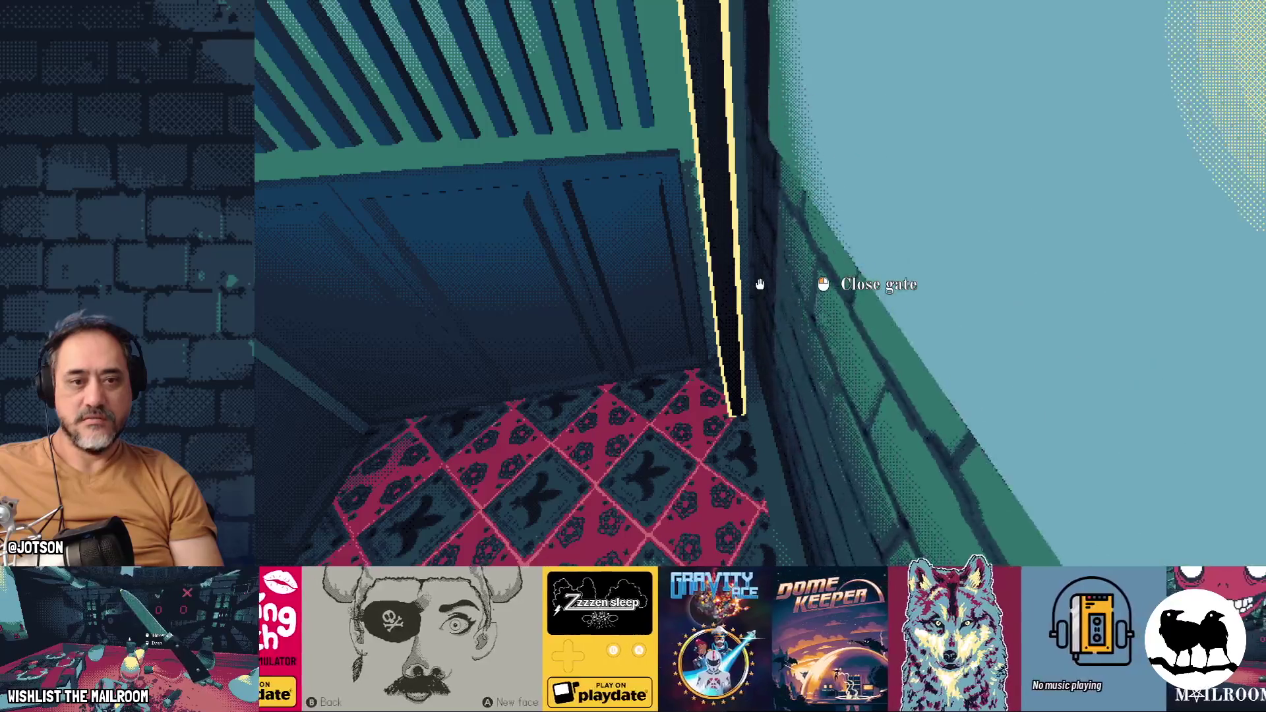
{"action": "left_click", "coordinate": [759, 285]}
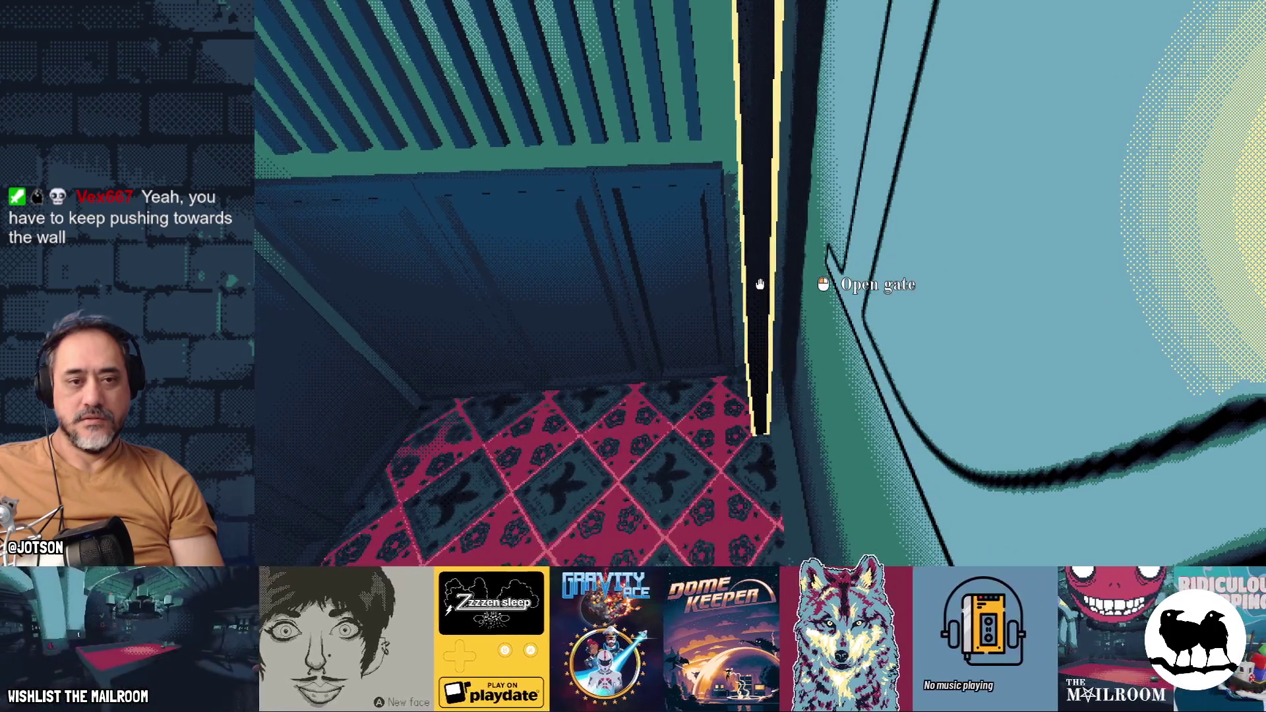
{"action": "left_click", "coordinate": [760, 284]}
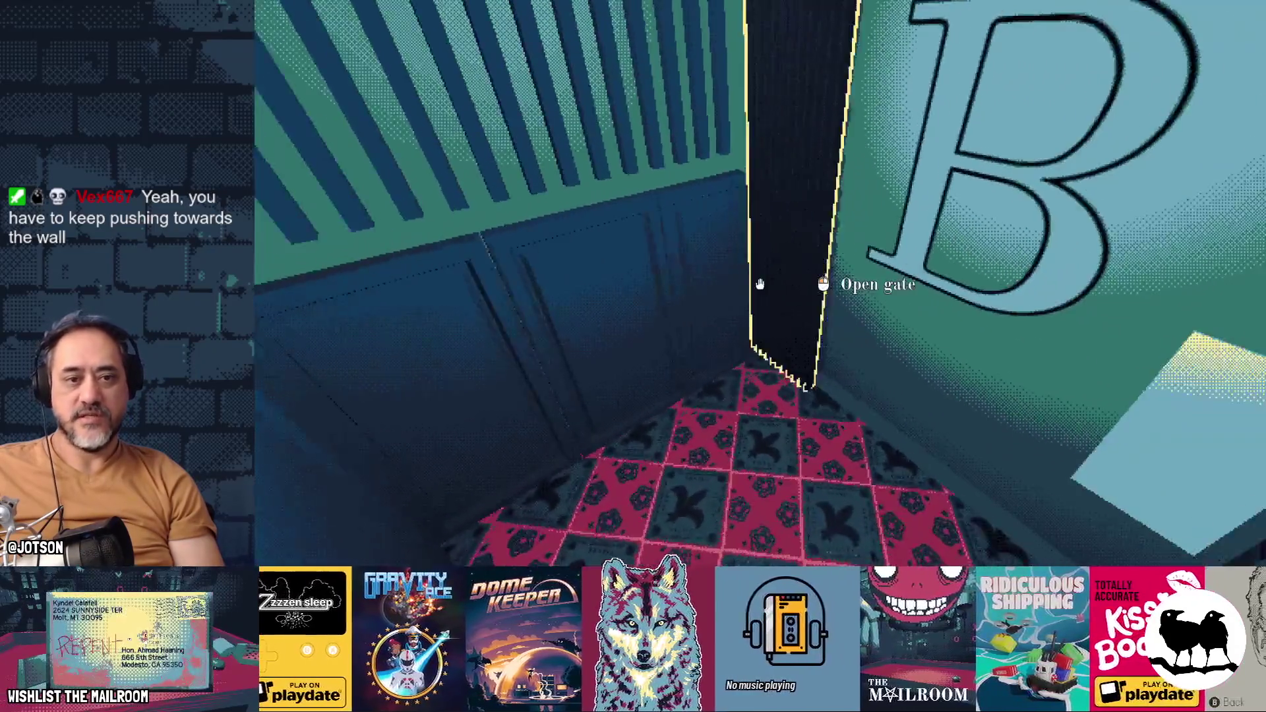
{"action": "left_click", "coordinate": [759, 284]}
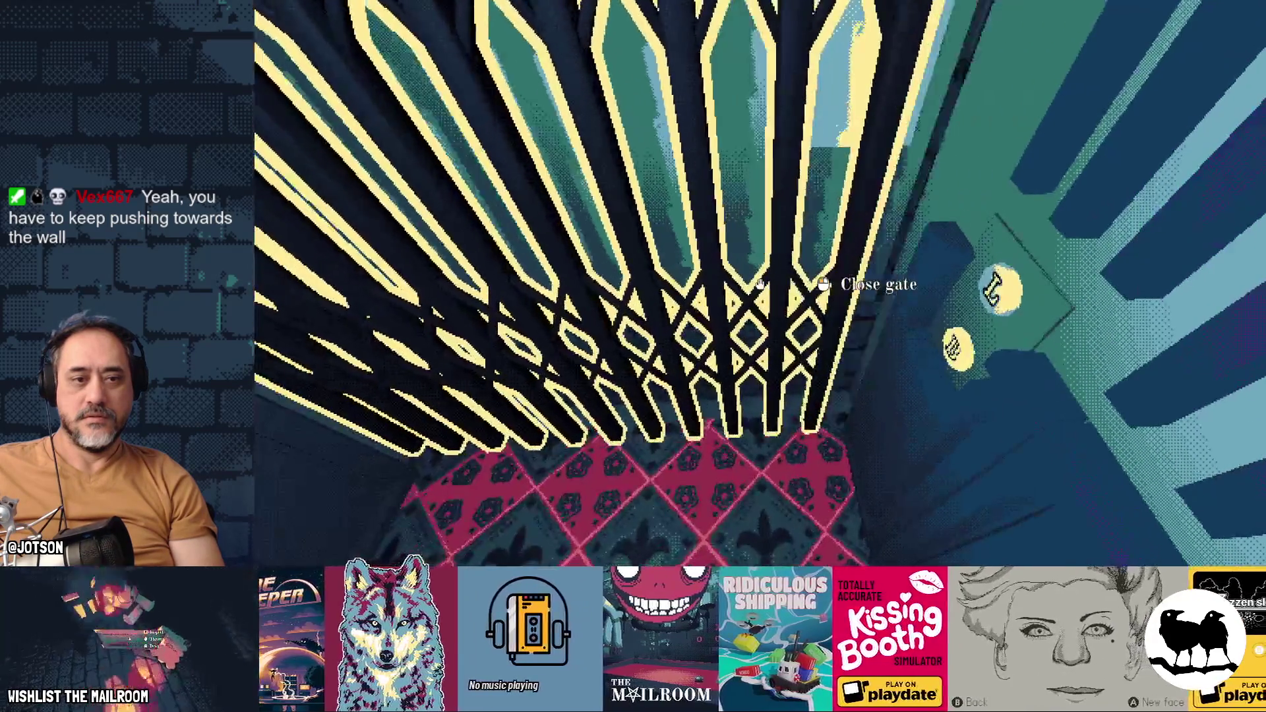
{"action": "left_click", "coordinate": [759, 284]}
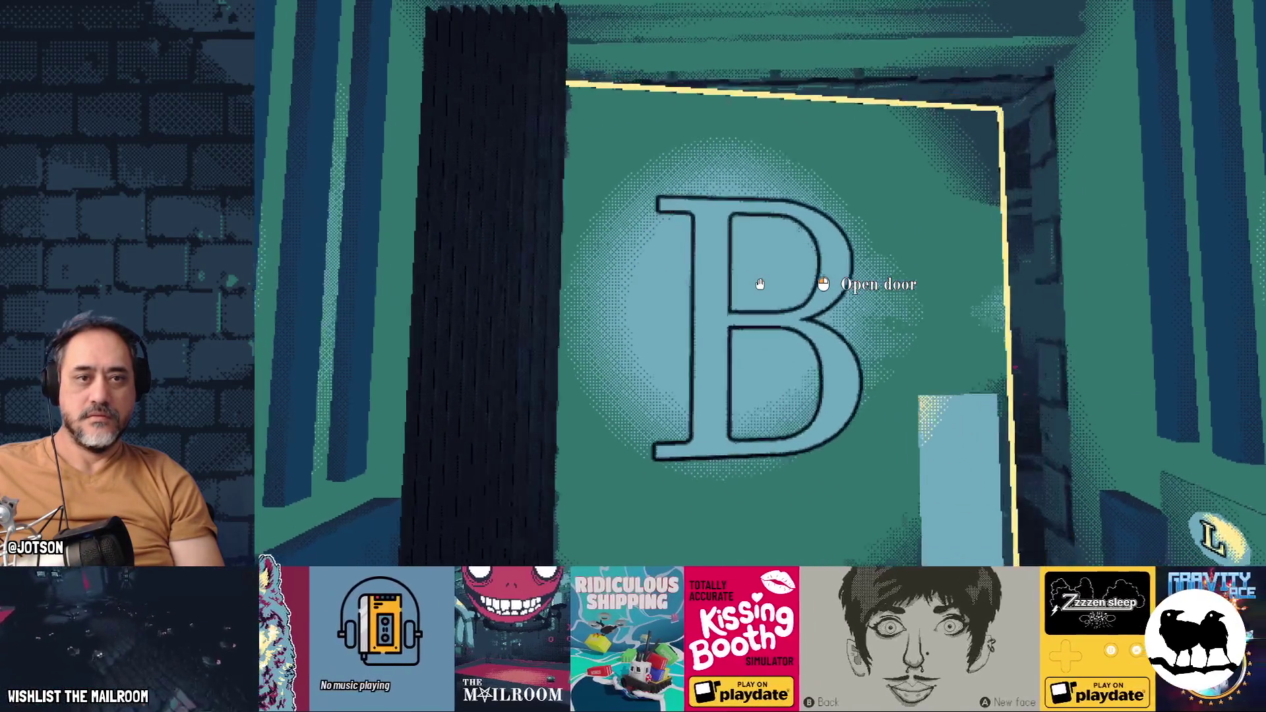
Step: Swing door B open onto the landing, then stop the game with F8
{"action": "left_click", "coordinate": [760, 284]}
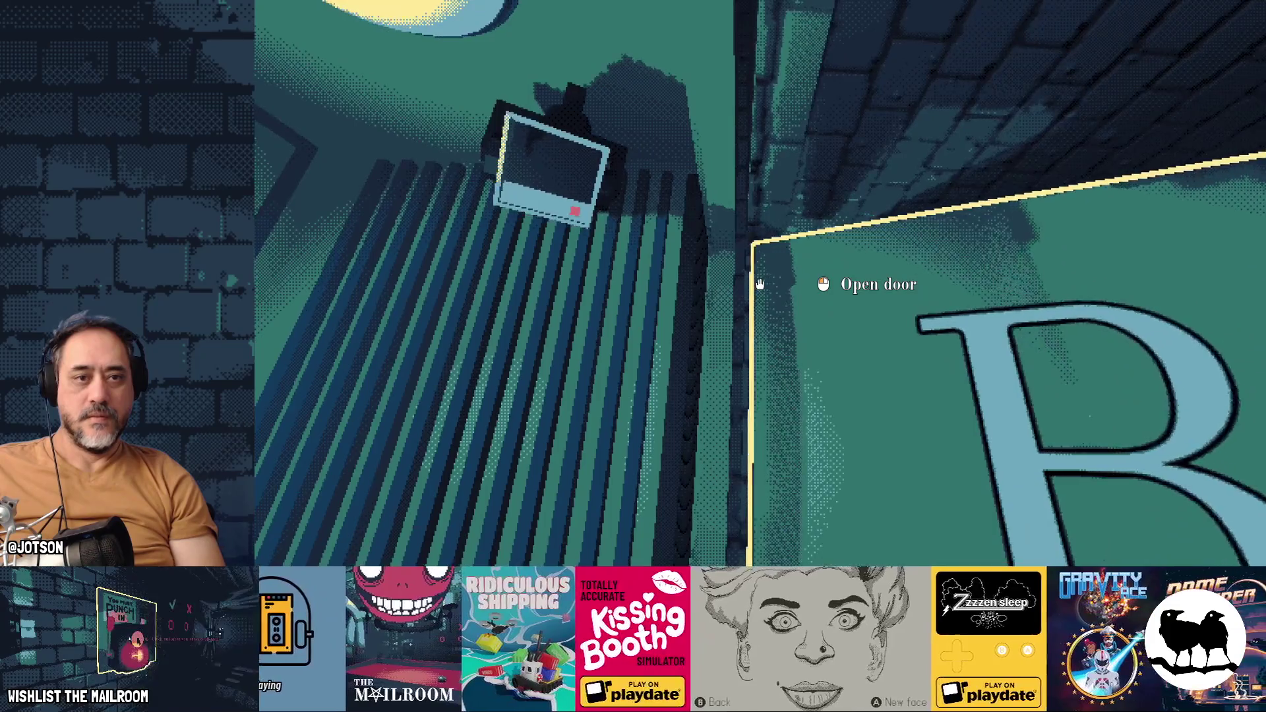
{"action": "left_click", "coordinate": [759, 284]}
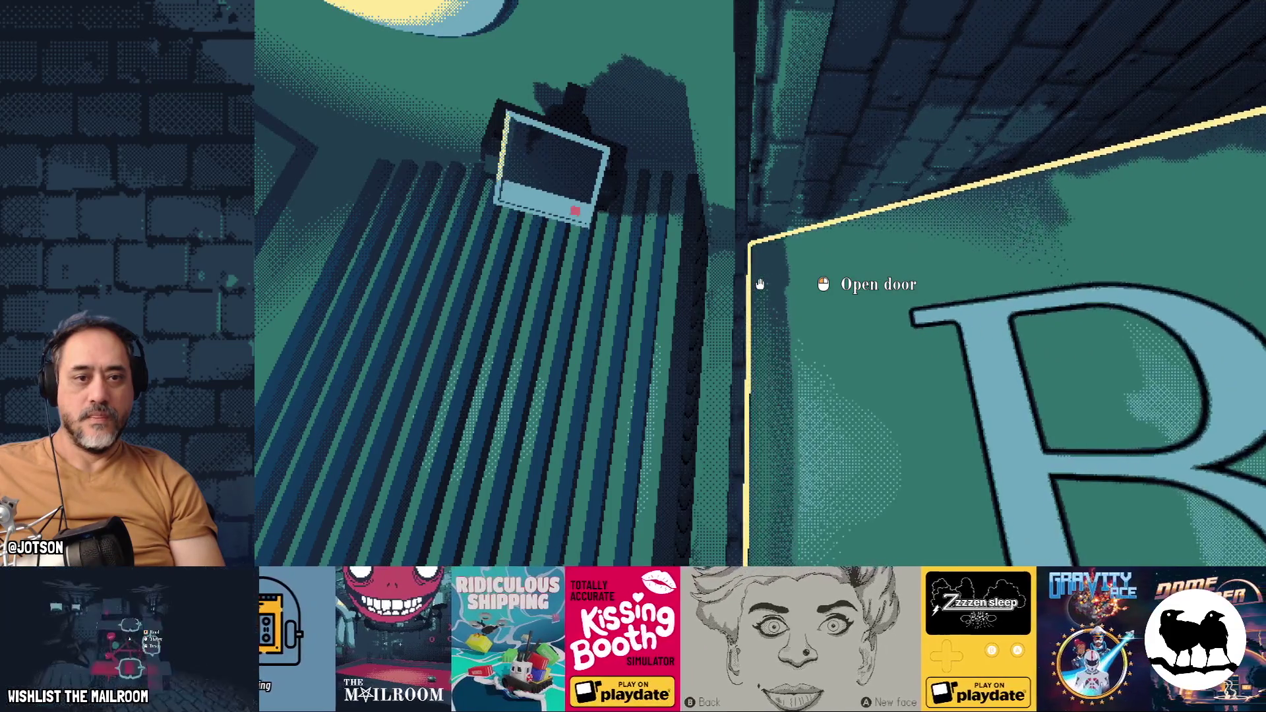
{"action": "key", "text": "F8"}
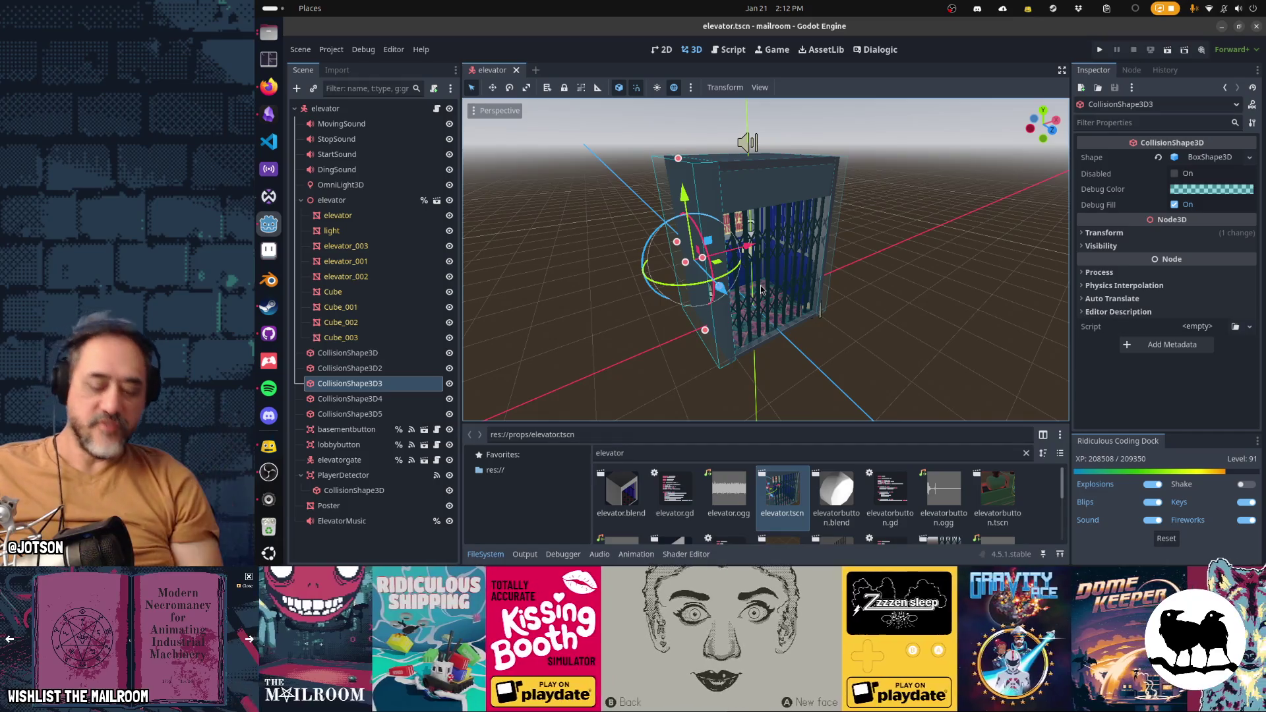
Step: Quick-open mailroom.tscn and frame the elevator in a zoomed-in Top view
{"action": "key", "text": "alt+shift+o"}
{"action": "type", "text": "mailroom.tscn"}
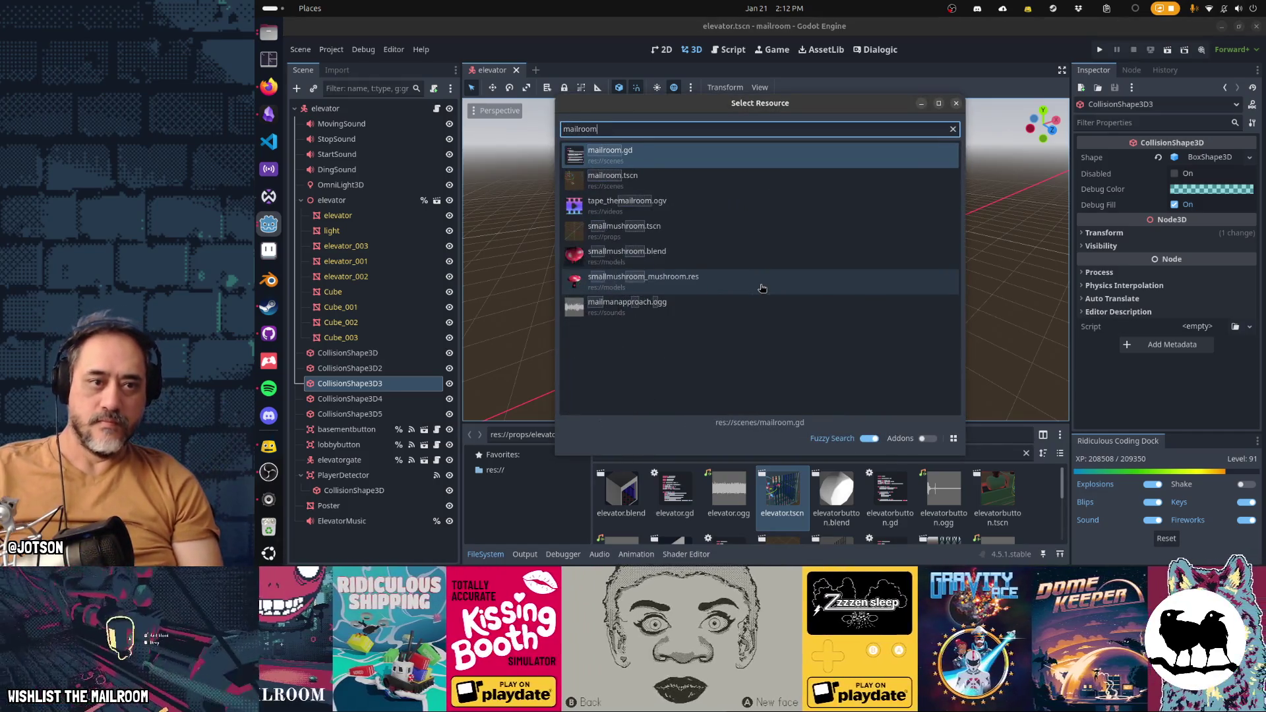
{"action": "key", "text": "Return"}
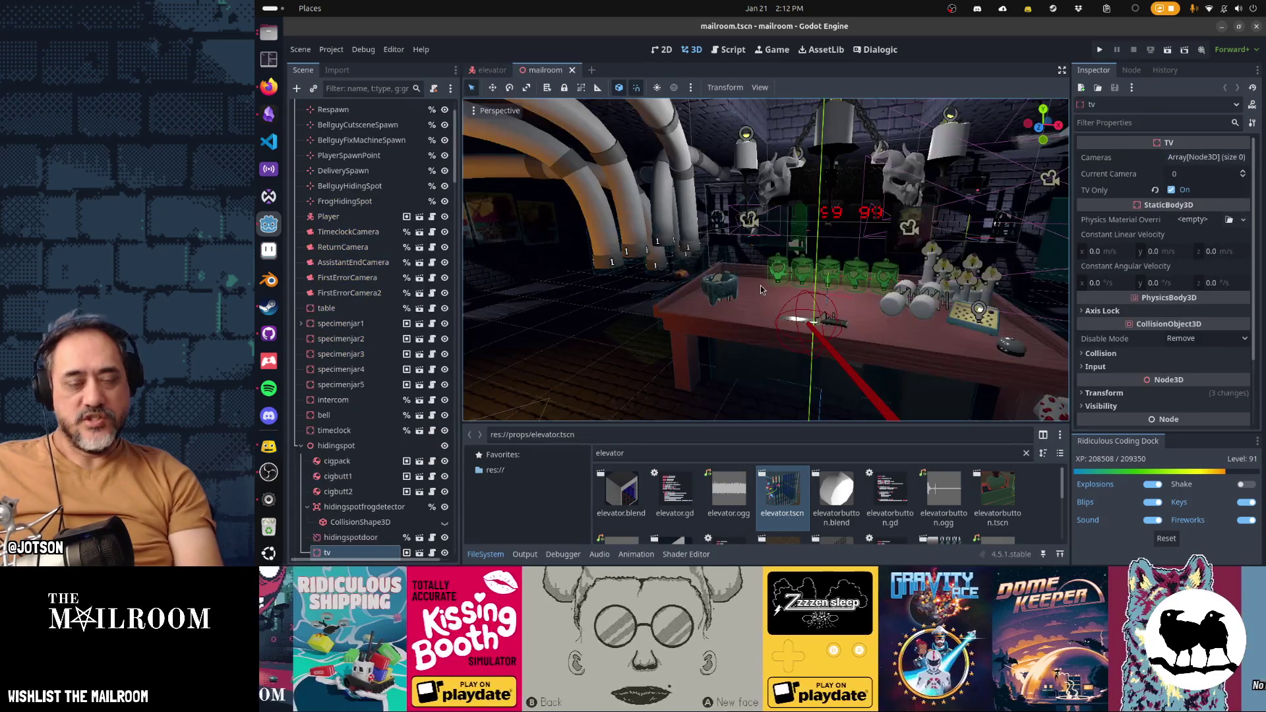
{"action": "key", "text": "f"}
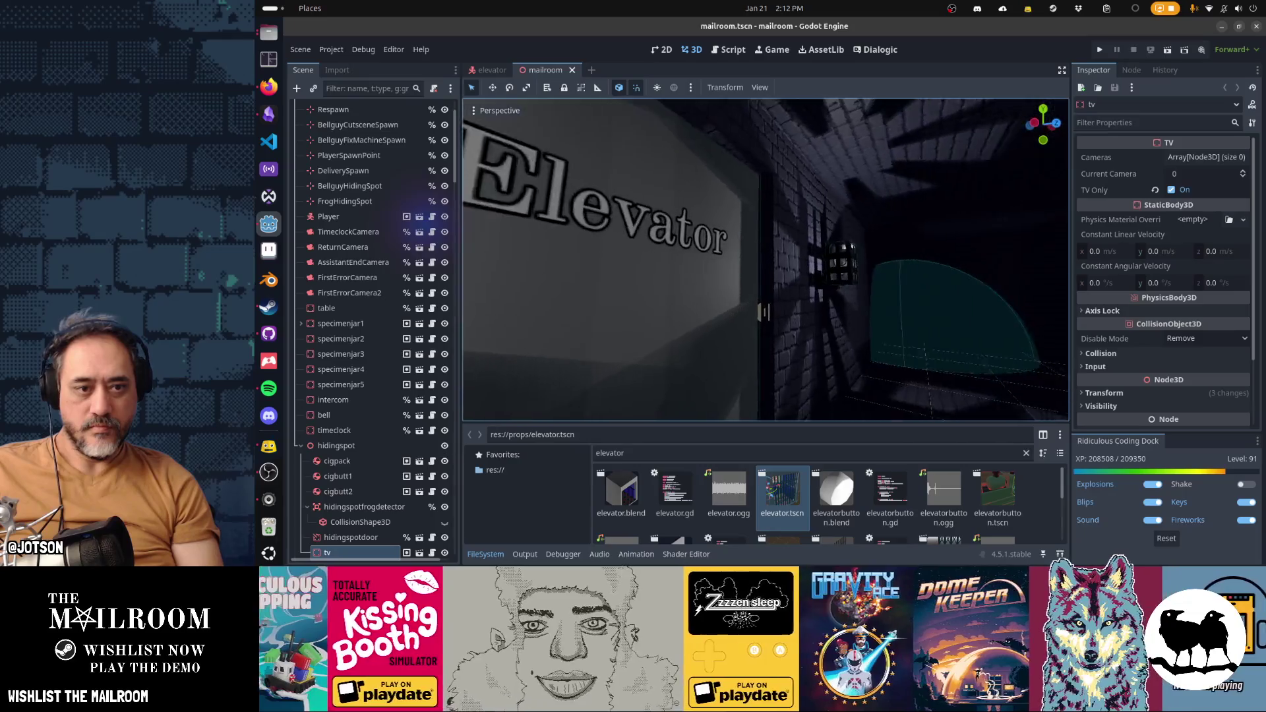
{"action": "key", "text": "KP_7"}
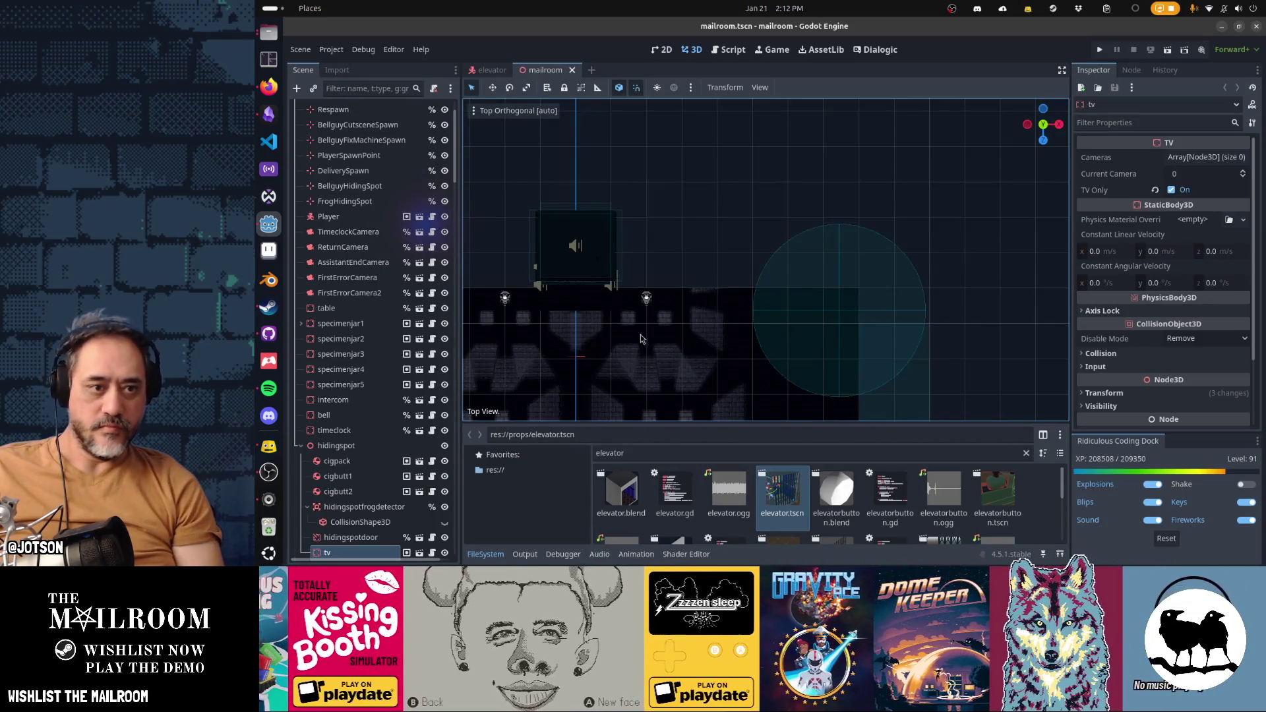
{"action": "scroll", "coordinate": [640, 339], "scroll_direction": "up", "scroll_amount": 5}
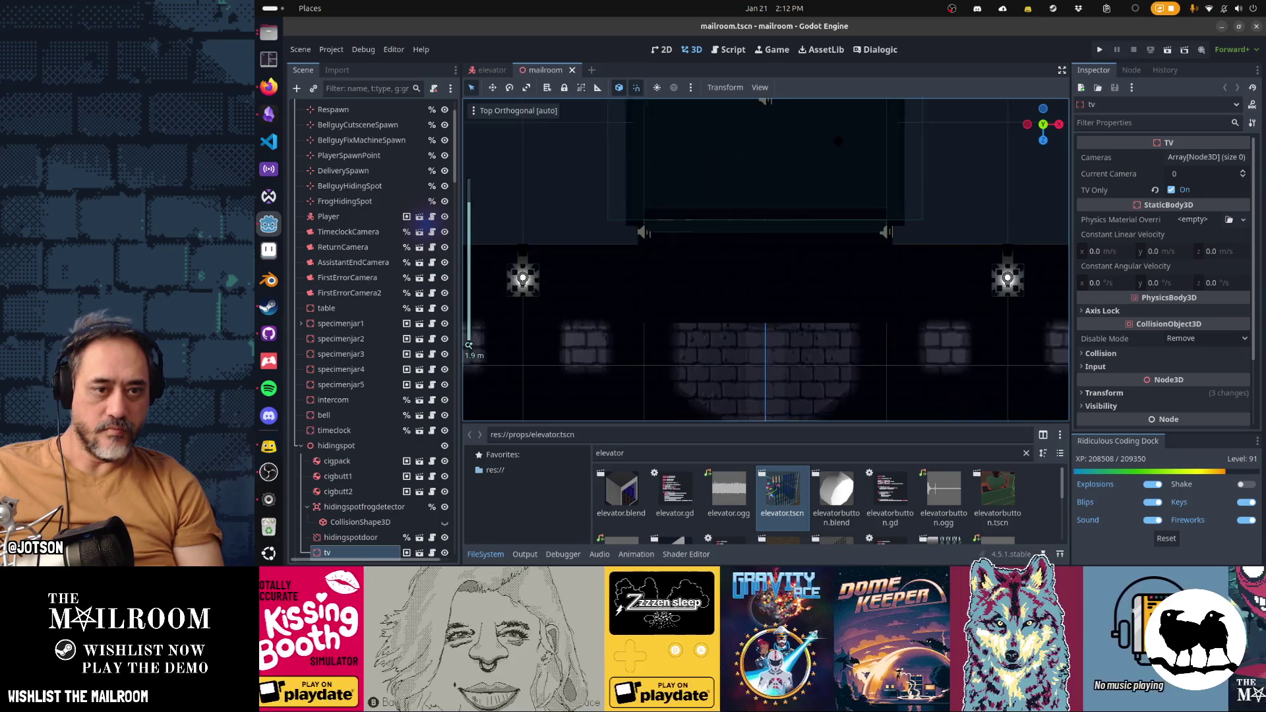
{"action": "scroll", "coordinate": [860, 319], "scroll_direction": "up", "scroll_amount": 4}
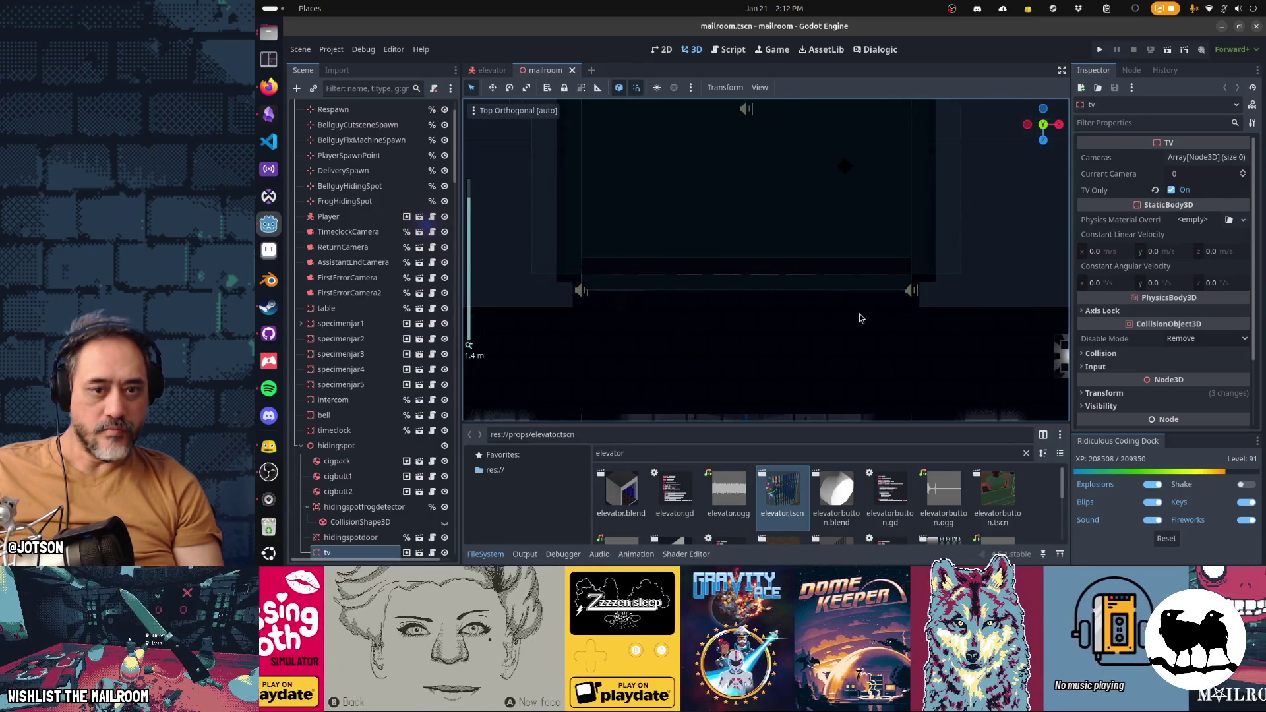
Step: Toggle View Environment off and back on, then select the elevatordoor1 node
{"action": "left_click", "coordinate": [514, 110]}
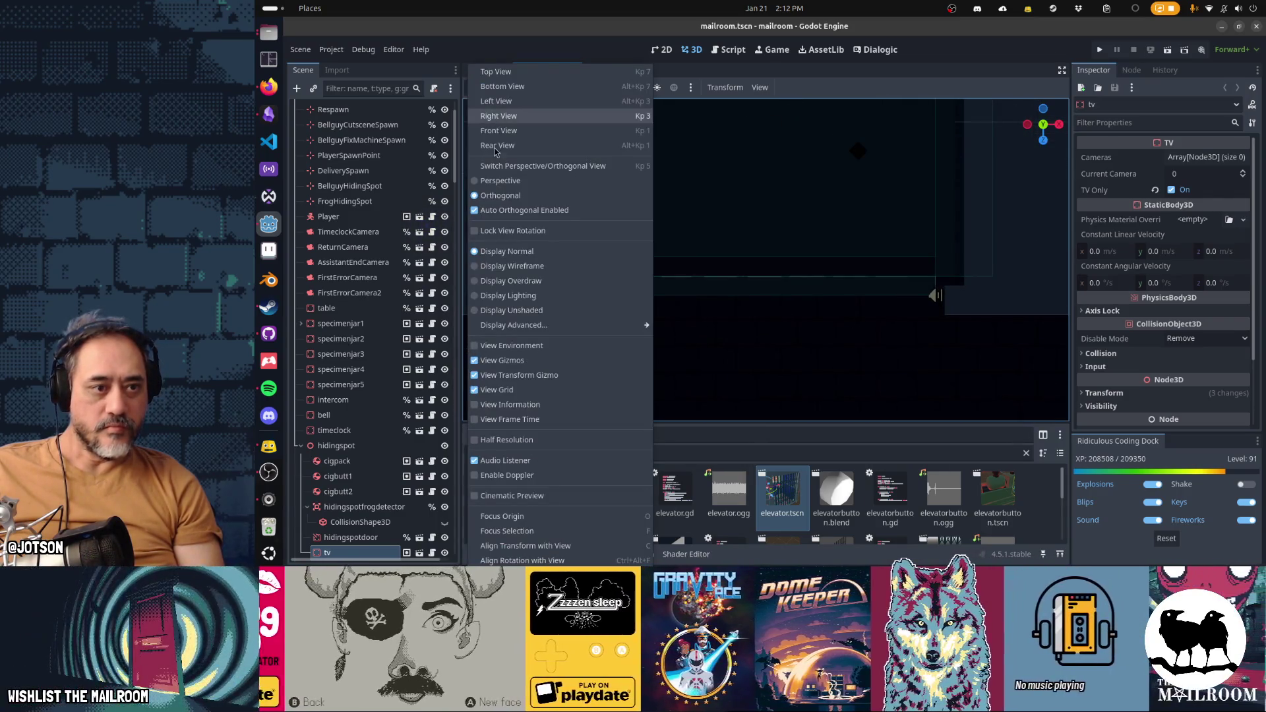
{"action": "left_click", "coordinate": [511, 346]}
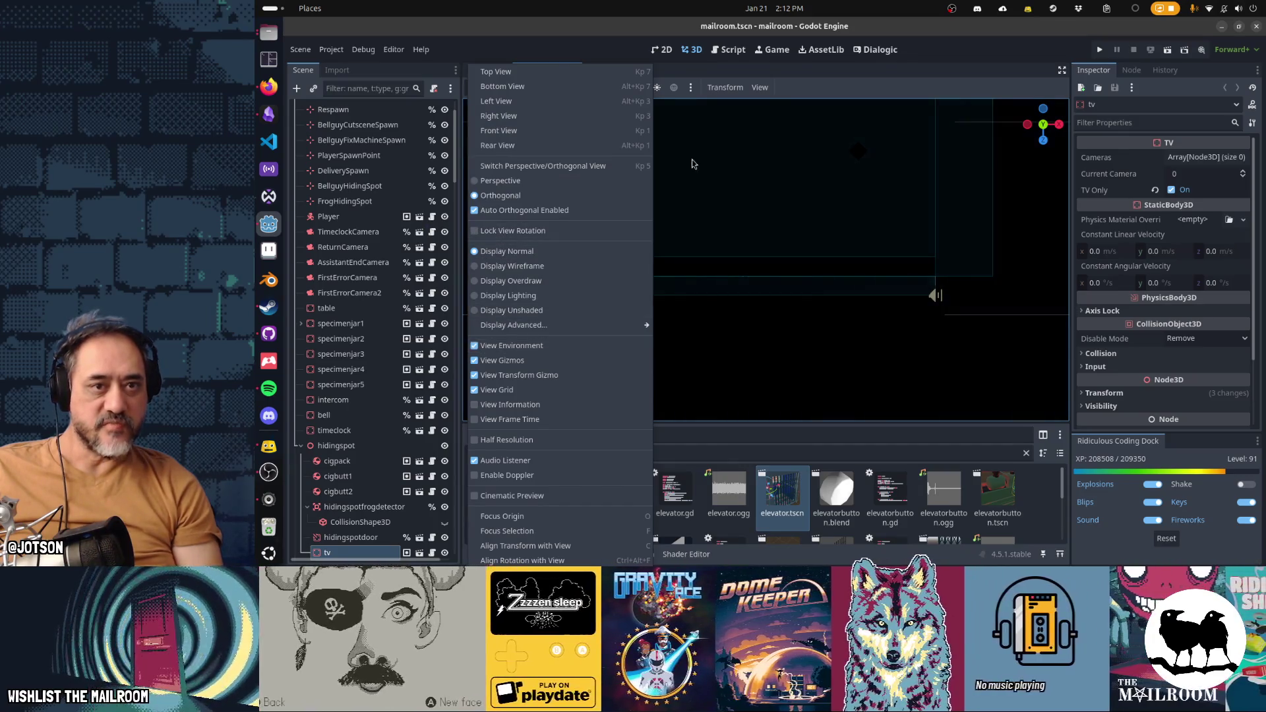
{"action": "left_click", "coordinate": [692, 164]}
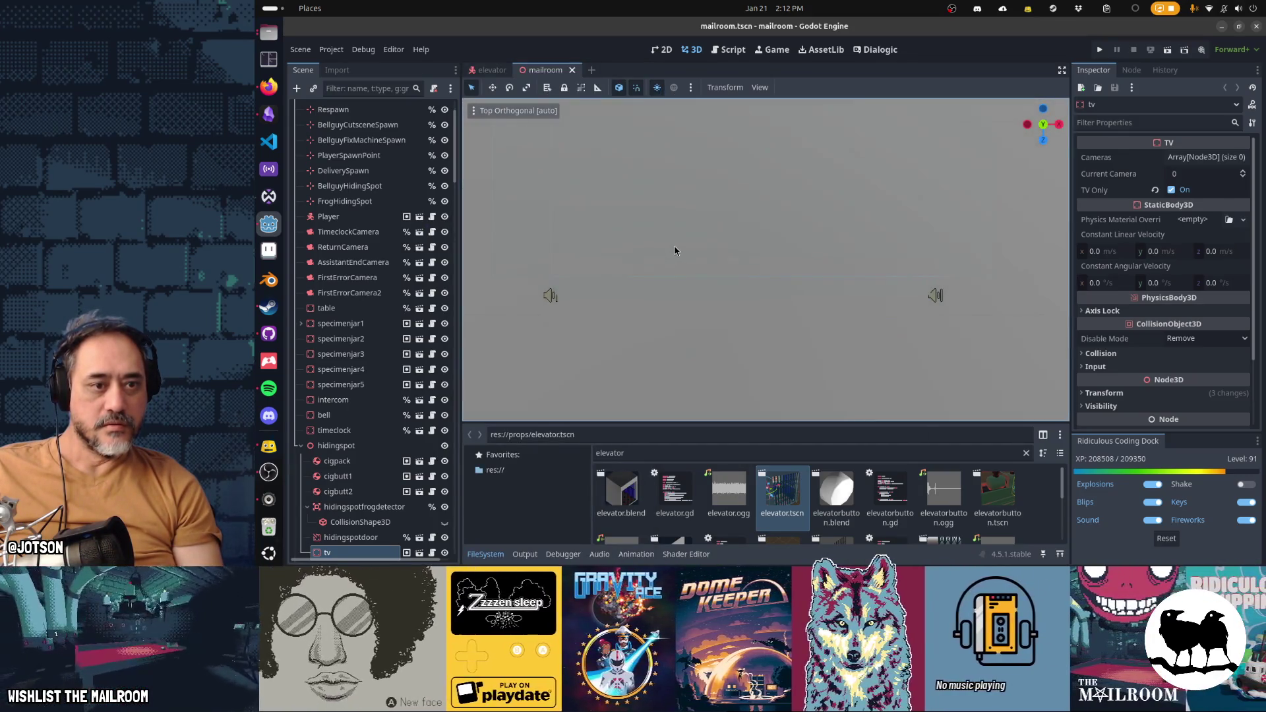
{"action": "left_click", "coordinate": [514, 110]}
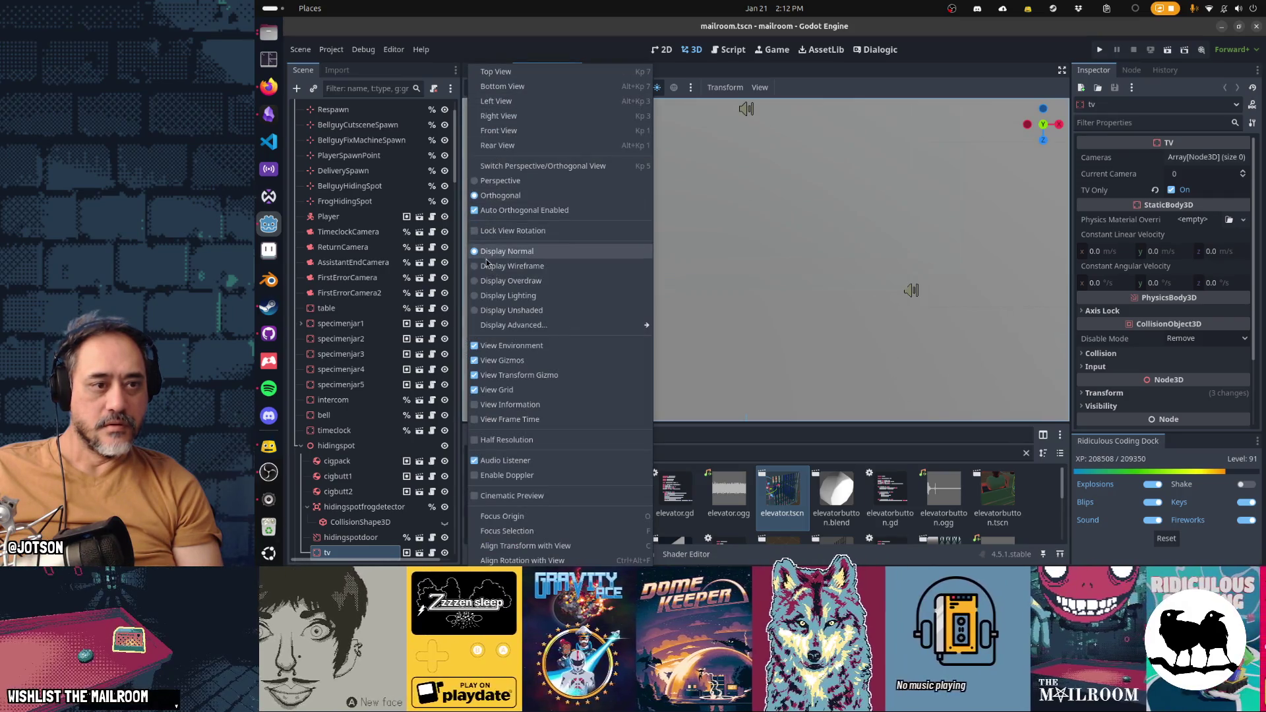
{"action": "left_click", "coordinate": [511, 346]}
{"action": "left_click", "coordinate": [774, 325]}
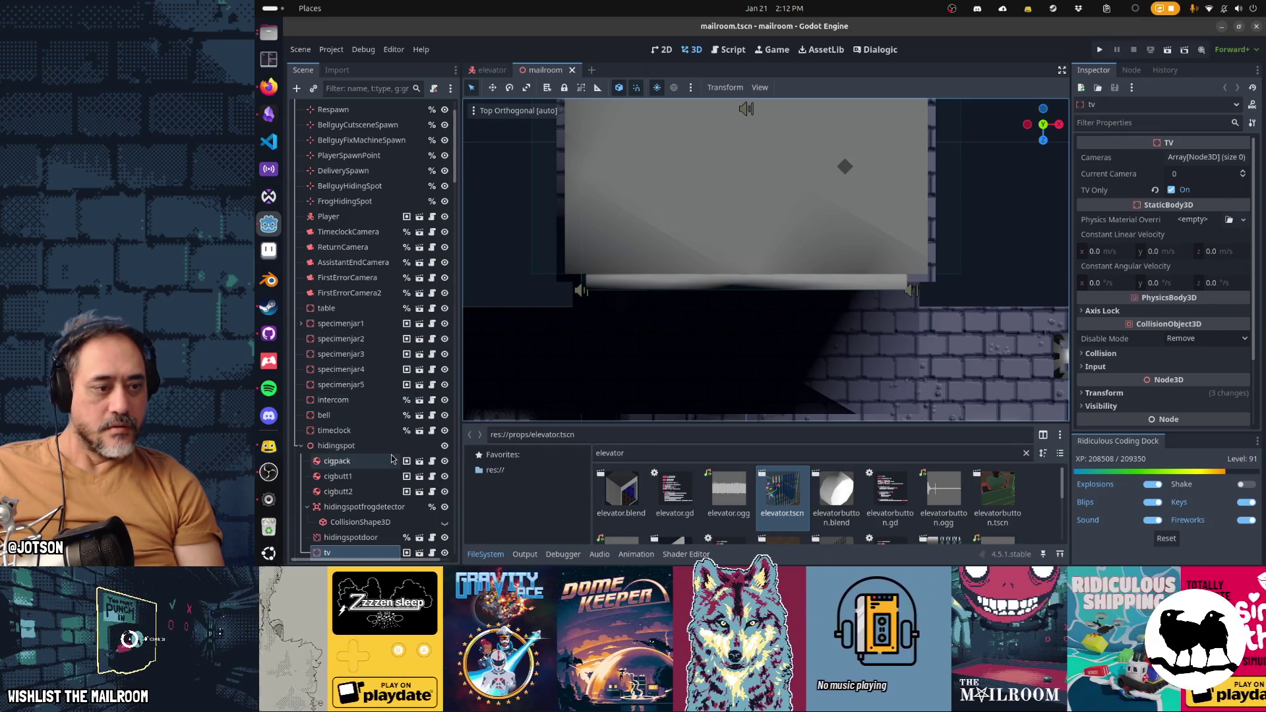
{"action": "right_click", "coordinate": [644, 291], "text": "alt"}
{"action": "left_click", "coordinate": [666, 310]}
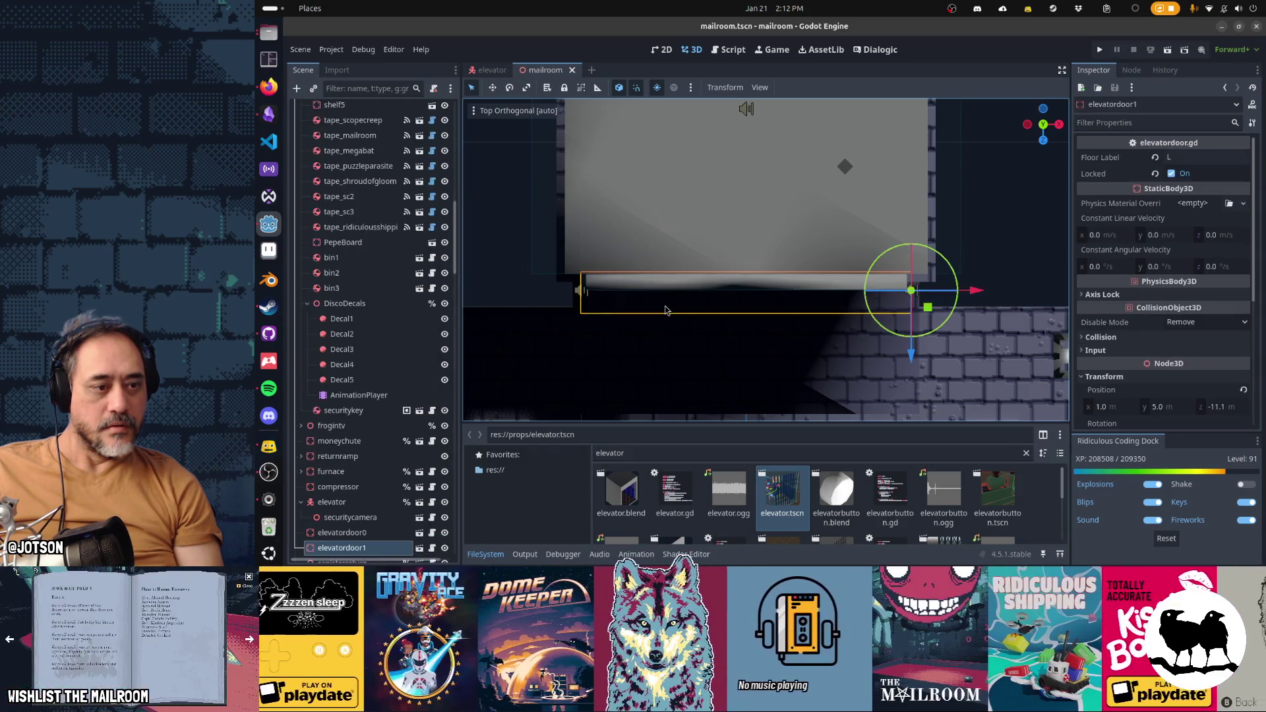
Step: Hide the elevator model and drag elevatordoor0 and elevatordoor1 0.1 units along Z
{"action": "left_click", "coordinate": [444, 502]}
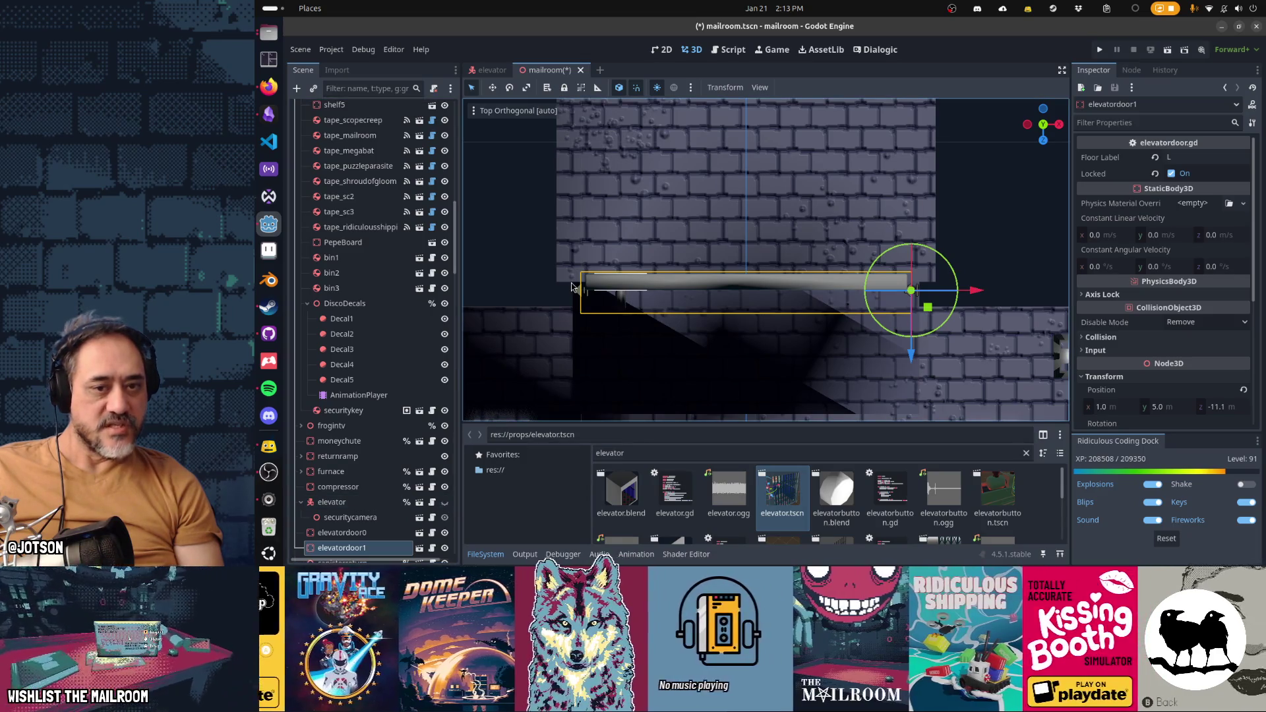
{"action": "scroll", "coordinate": [572, 287], "scroll_direction": "up", "scroll_amount": 1}
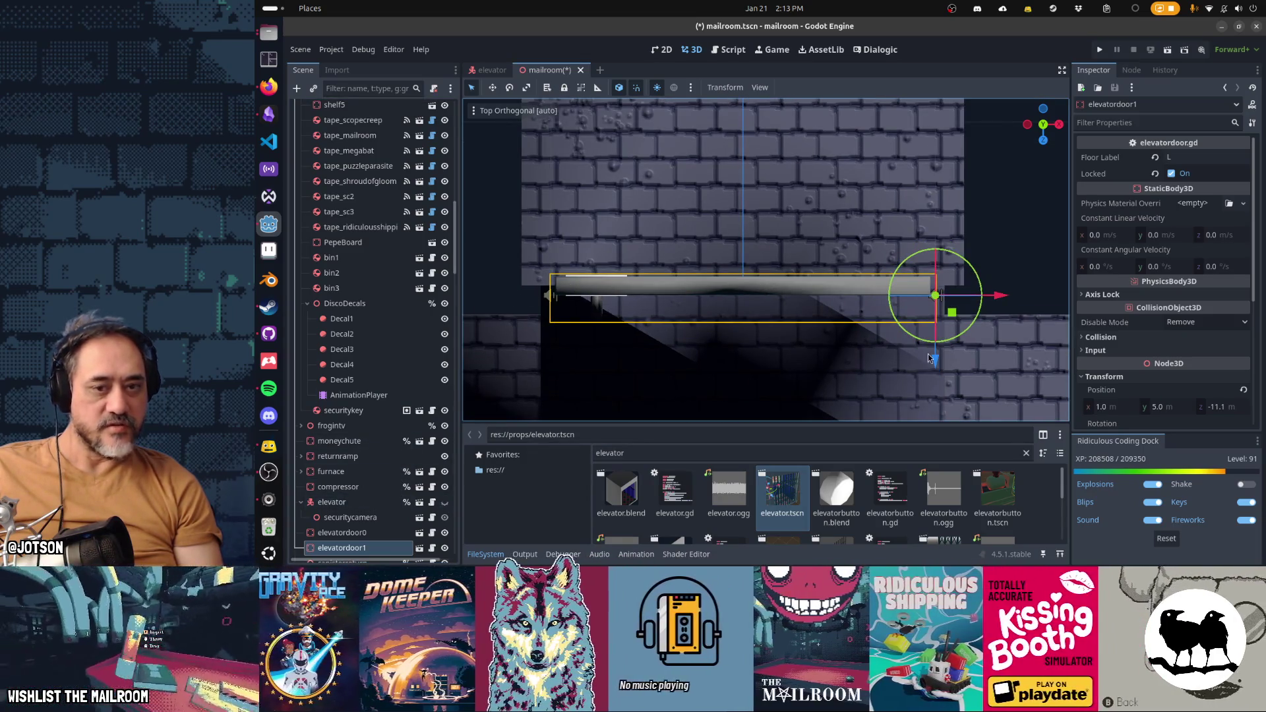
{"action": "mouse_move", "coordinate": [935, 371]}
{"action": "left_mouse_down"}
{"action": "mouse_move", "coordinate": [943, 397]}
{"action": "mouse_move", "coordinate": [946, 380]}
{"action": "left_mouse_up"}
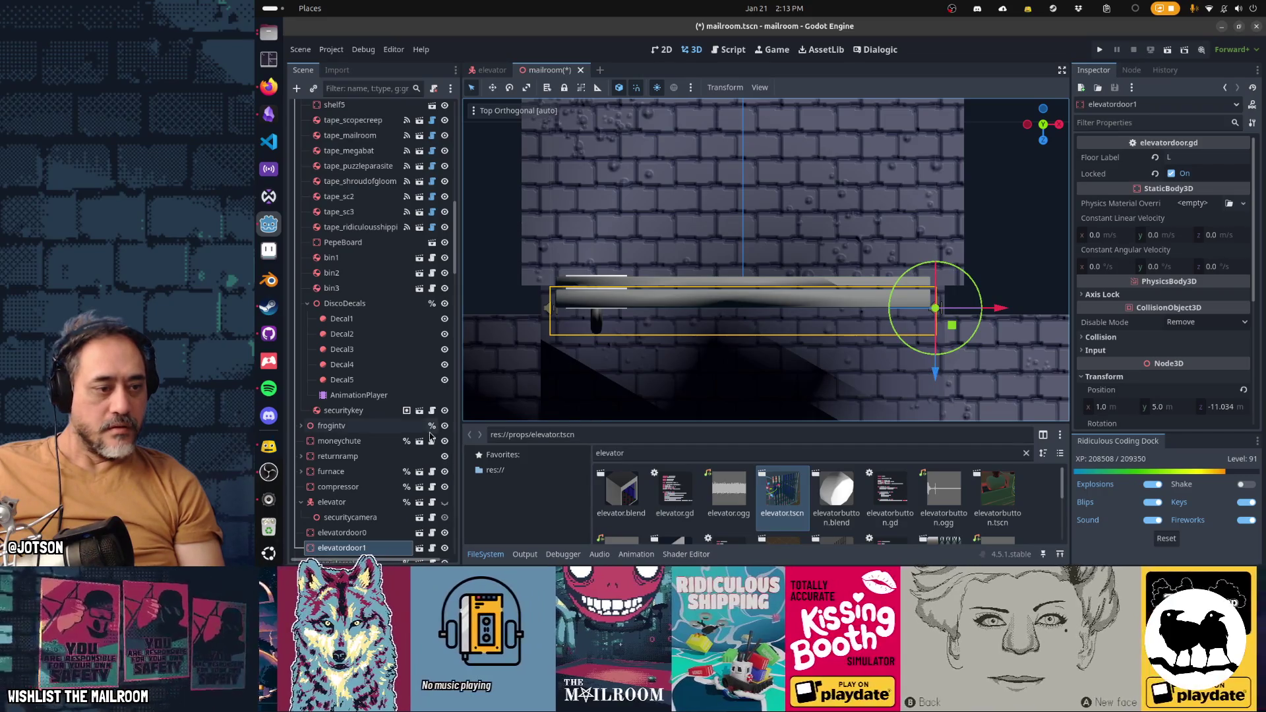
{"action": "left_click", "coordinate": [393, 532], "text": "shift"}
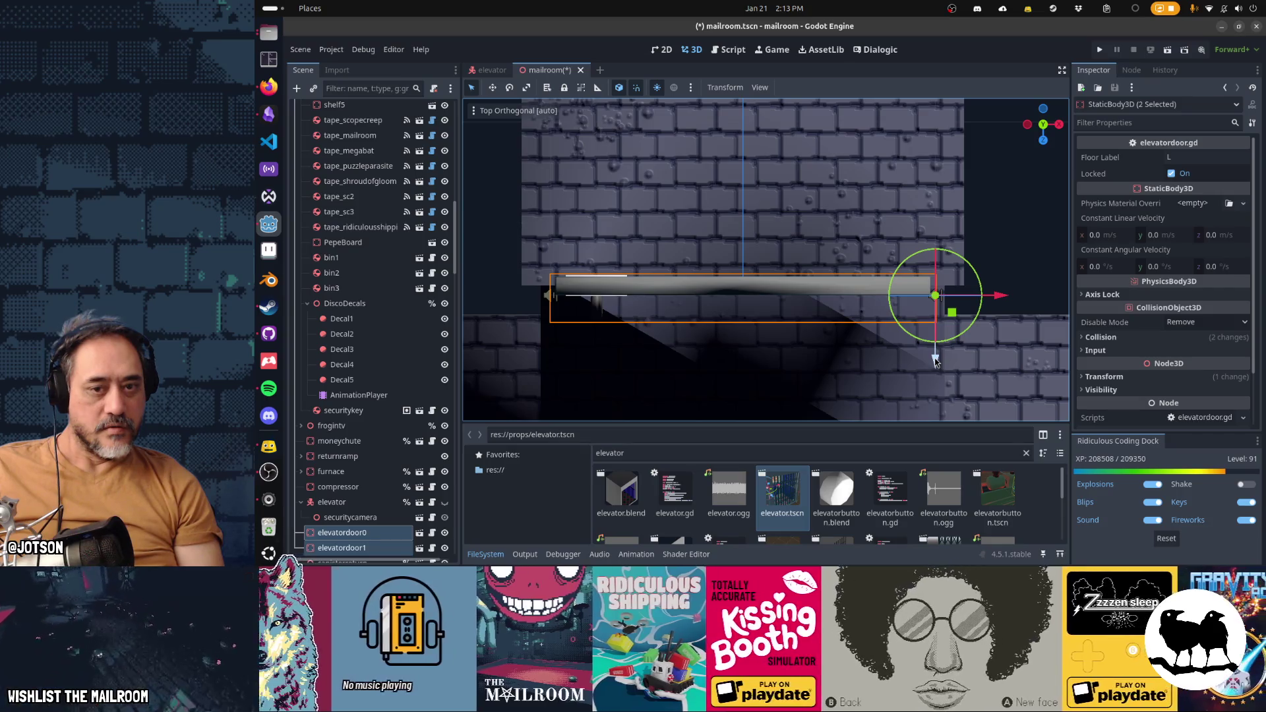
{"action": "left_click_drag", "start_coordinate": [935, 359], "coordinate": [936, 377]}
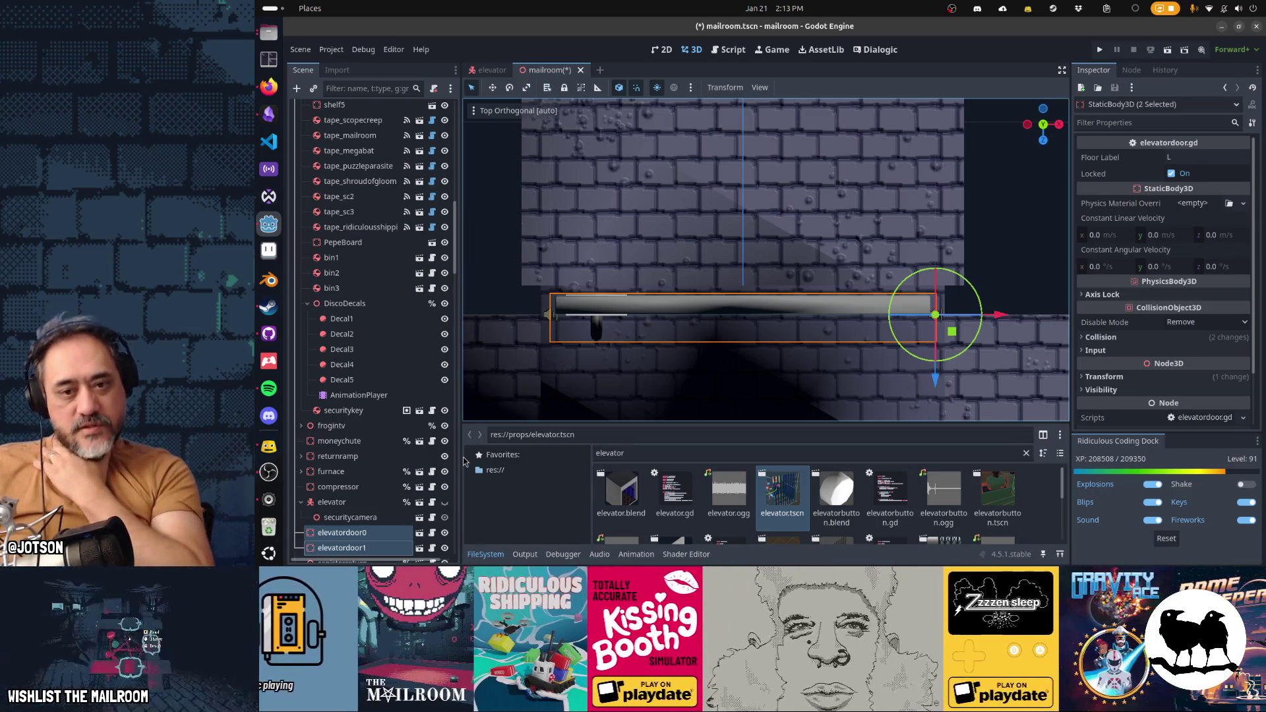
{"action": "scroll", "coordinate": [628, 273], "scroll_direction": "up", "scroll_amount": 3}
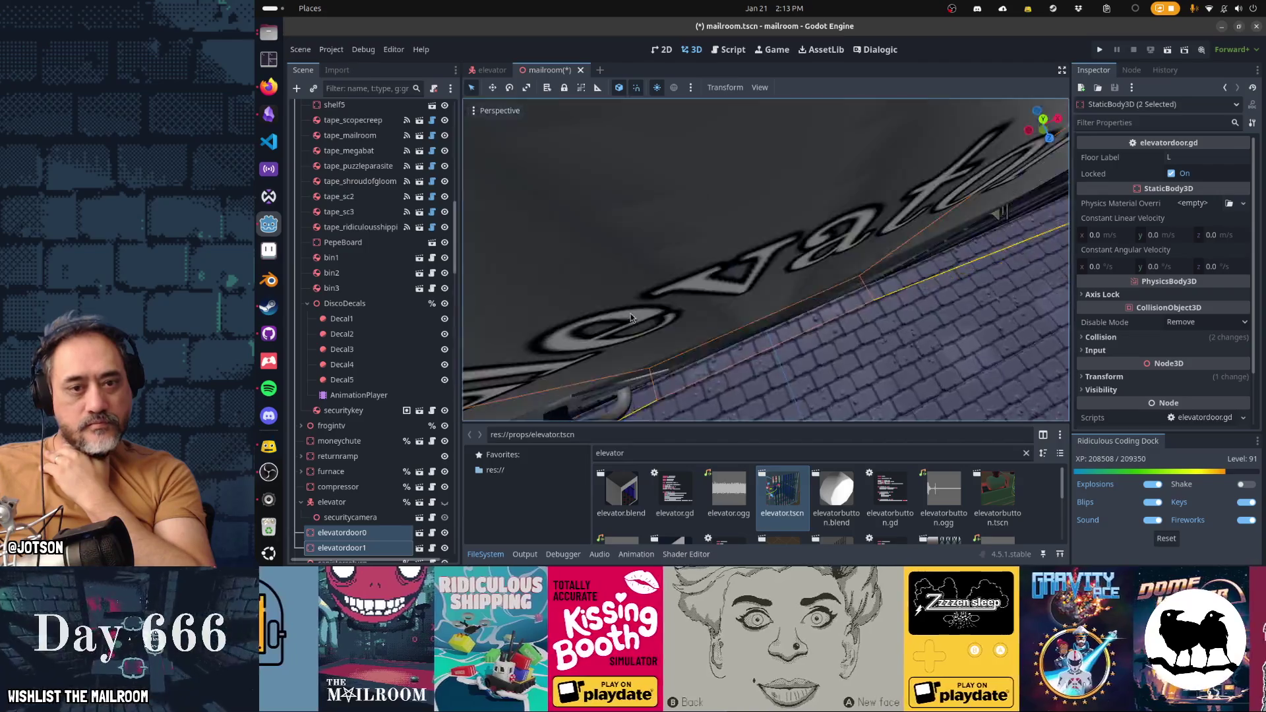
Step: Orbit around the moved elevator doors, then save and run the game with F5
{"action": "scroll", "coordinate": [628, 273], "scroll_direction": "down", "scroll_amount": 5}
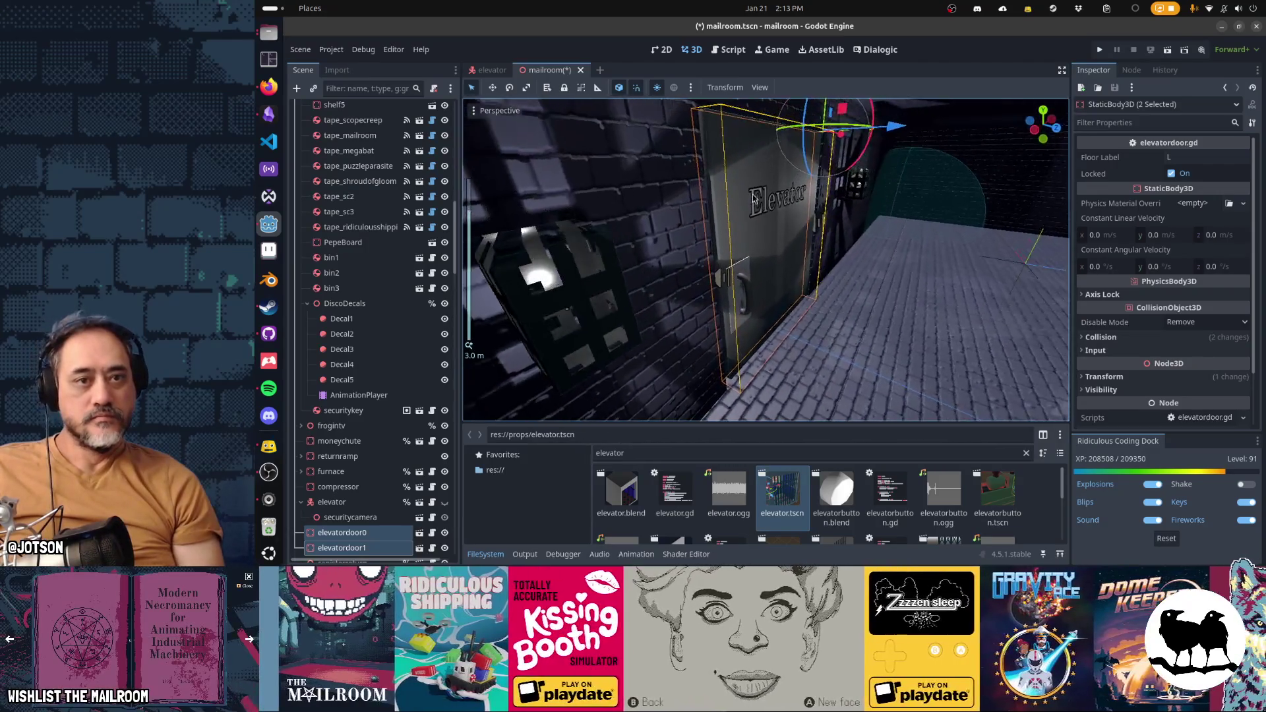
{"action": "mouse_move", "coordinate": [758, 227]}
{"action": "left_mouse_down"}
{"action": "mouse_move", "coordinate": [590, 147]}
{"action": "mouse_move", "coordinate": [560, 151]}
{"action": "mouse_move", "coordinate": [646, 135]}
{"action": "mouse_move", "coordinate": [679, 310]}
{"action": "mouse_move", "coordinate": [636, 354]}
{"action": "mouse_move", "coordinate": [715, 305]}
{"action": "left_mouse_up"}
{"action": "scroll", "coordinate": [681, 327], "scroll_direction": "up", "scroll_amount": 5}
{"action": "scroll", "coordinate": [636, 354], "scroll_direction": "down", "scroll_amount": 2}
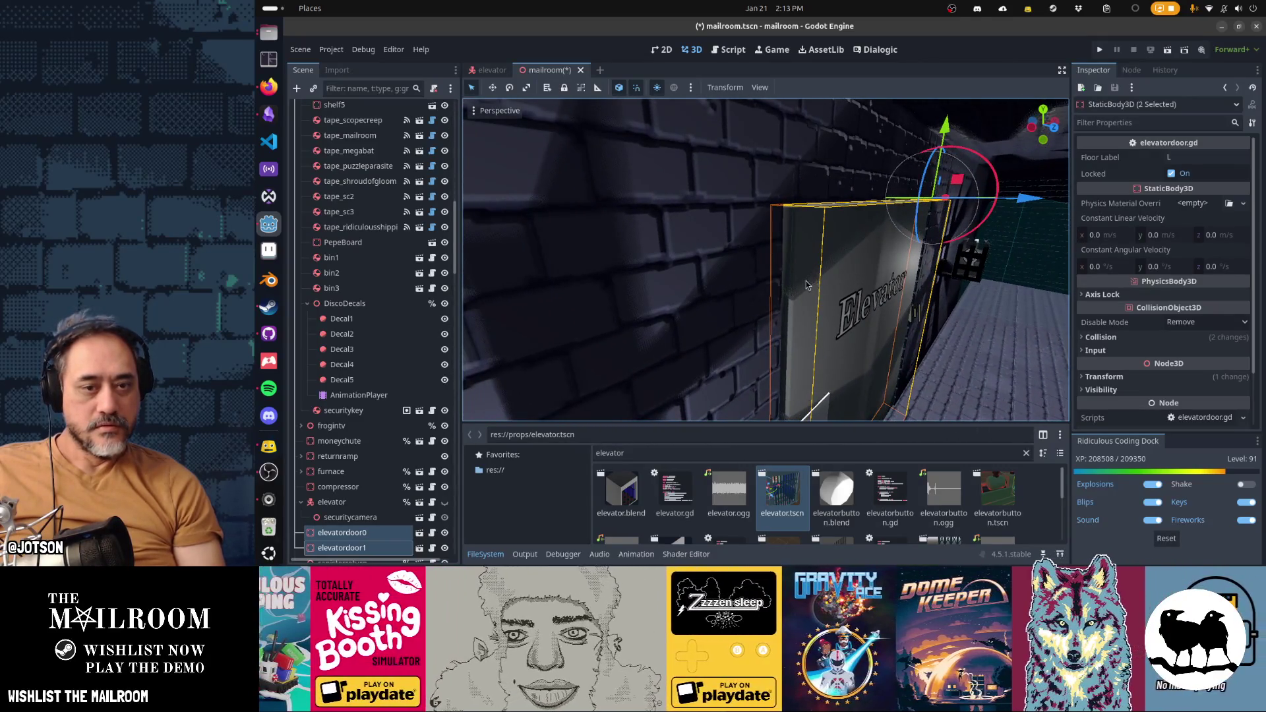
{"action": "key", "text": "F5"}
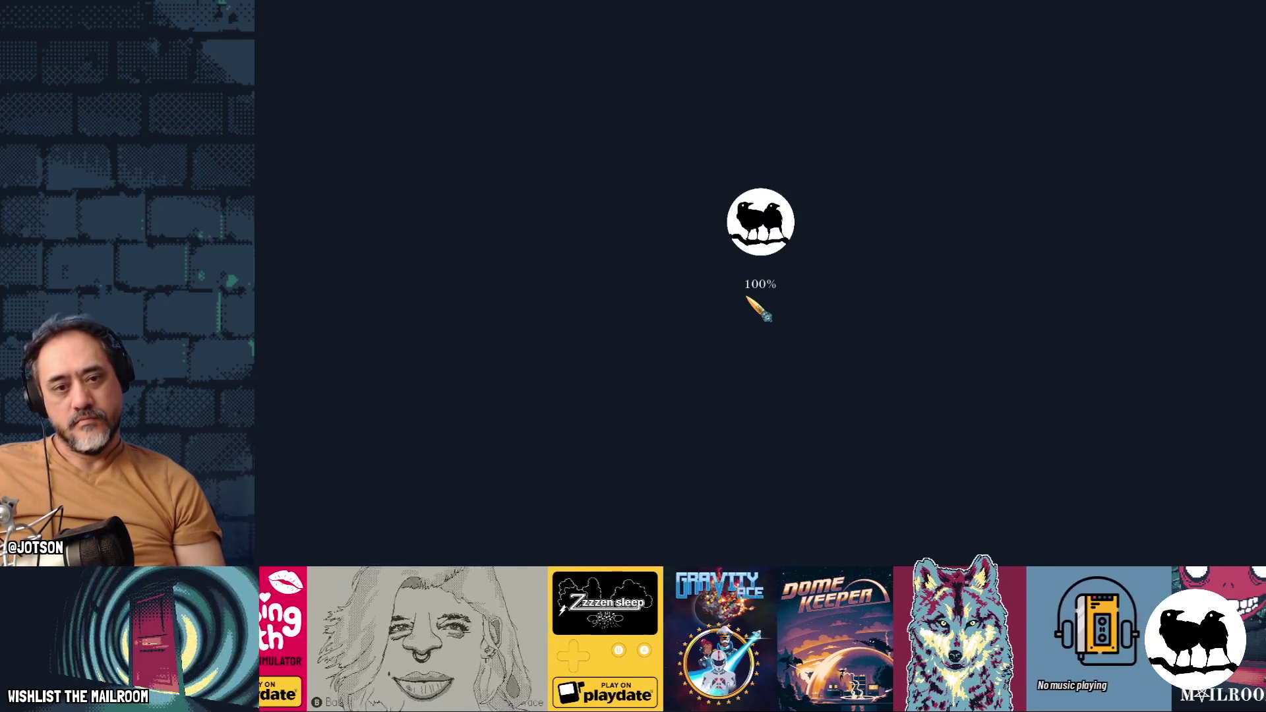
Step: Start play, run 'day 3' from the debug console, open the gate, and return to Godot
{"action": "key", "text": "Return"}
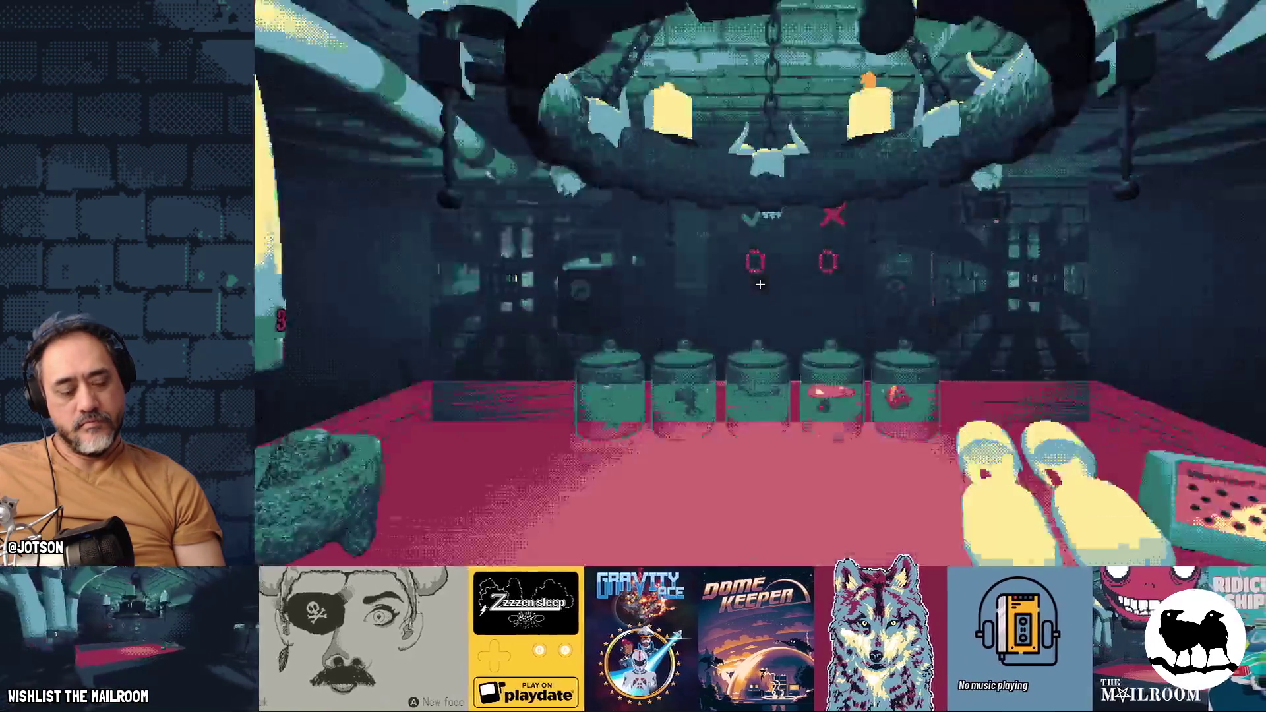
{"action": "key", "text": "grave"}
{"action": "type", "text": "day 3"}
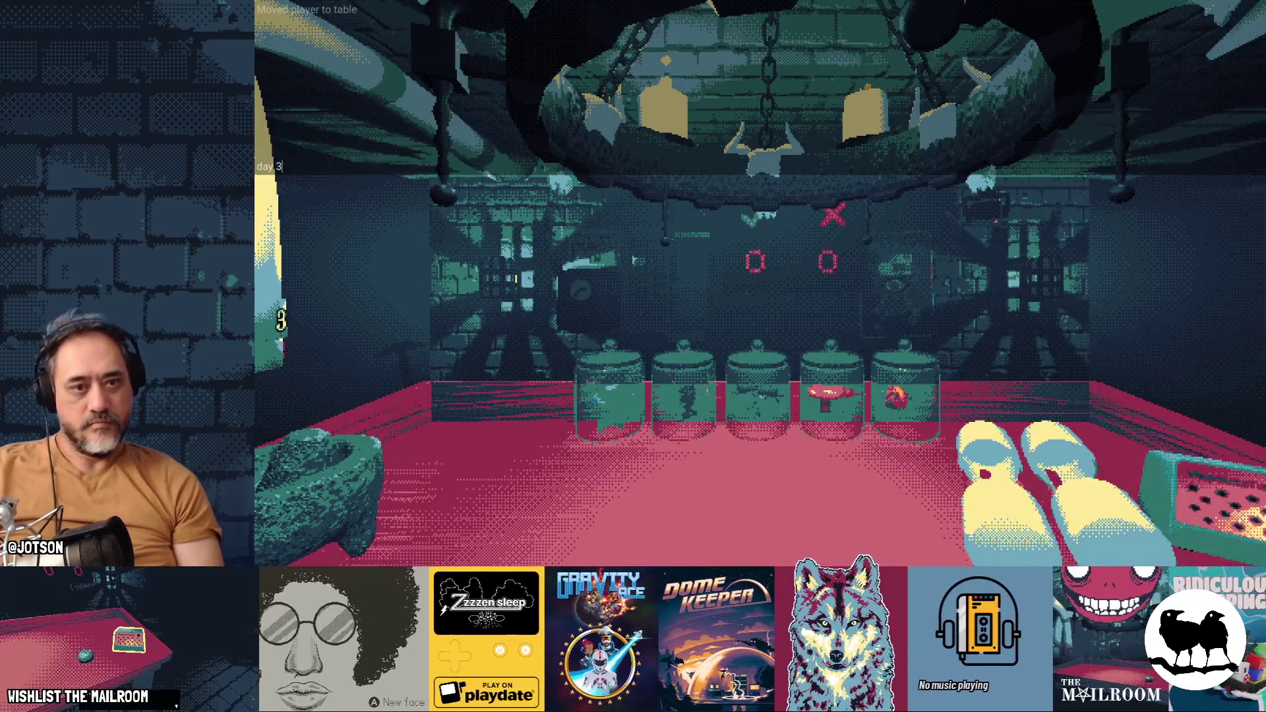
{"action": "key", "text": "Return"}
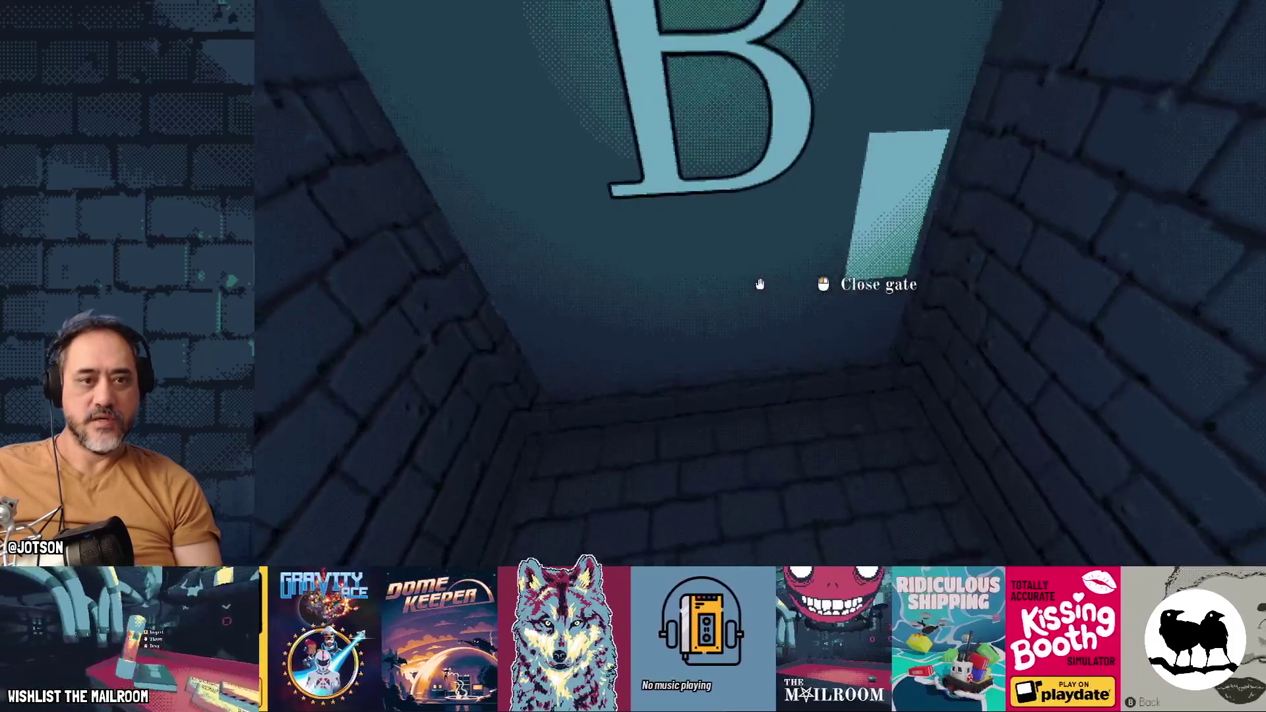
{"action": "left_click", "coordinate": [760, 284]}
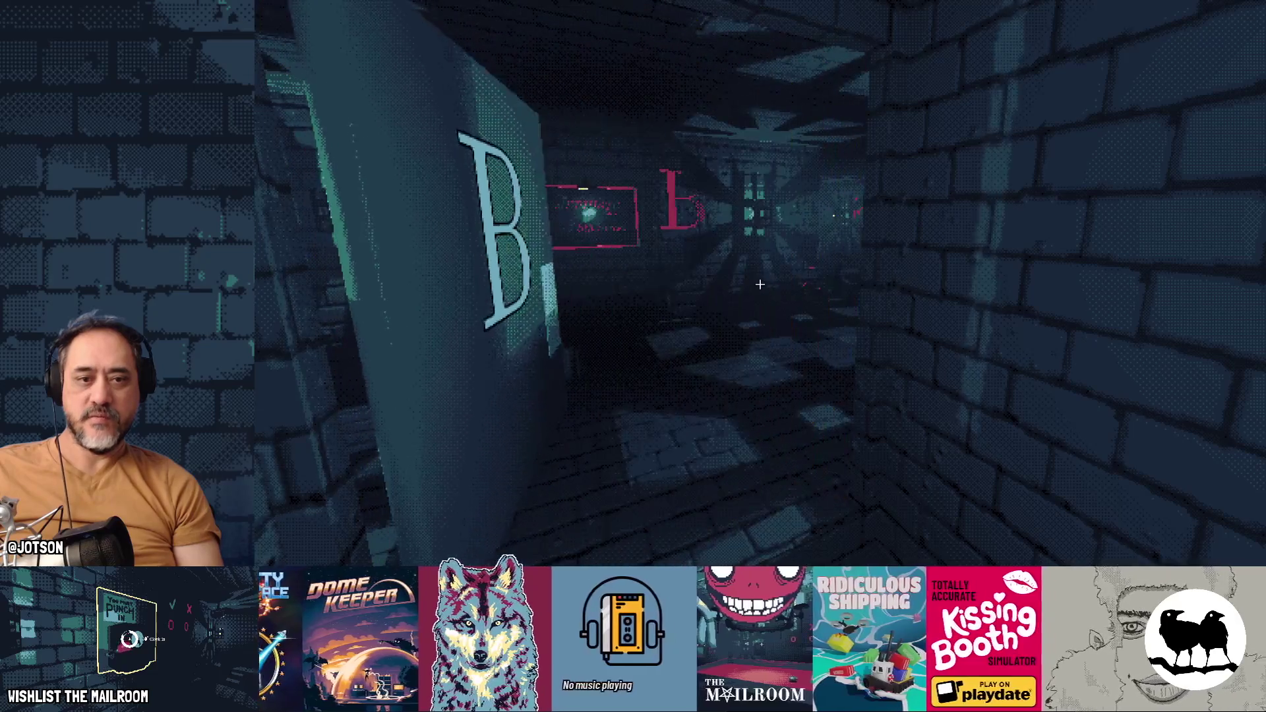
{"action": "key", "text": "super"}
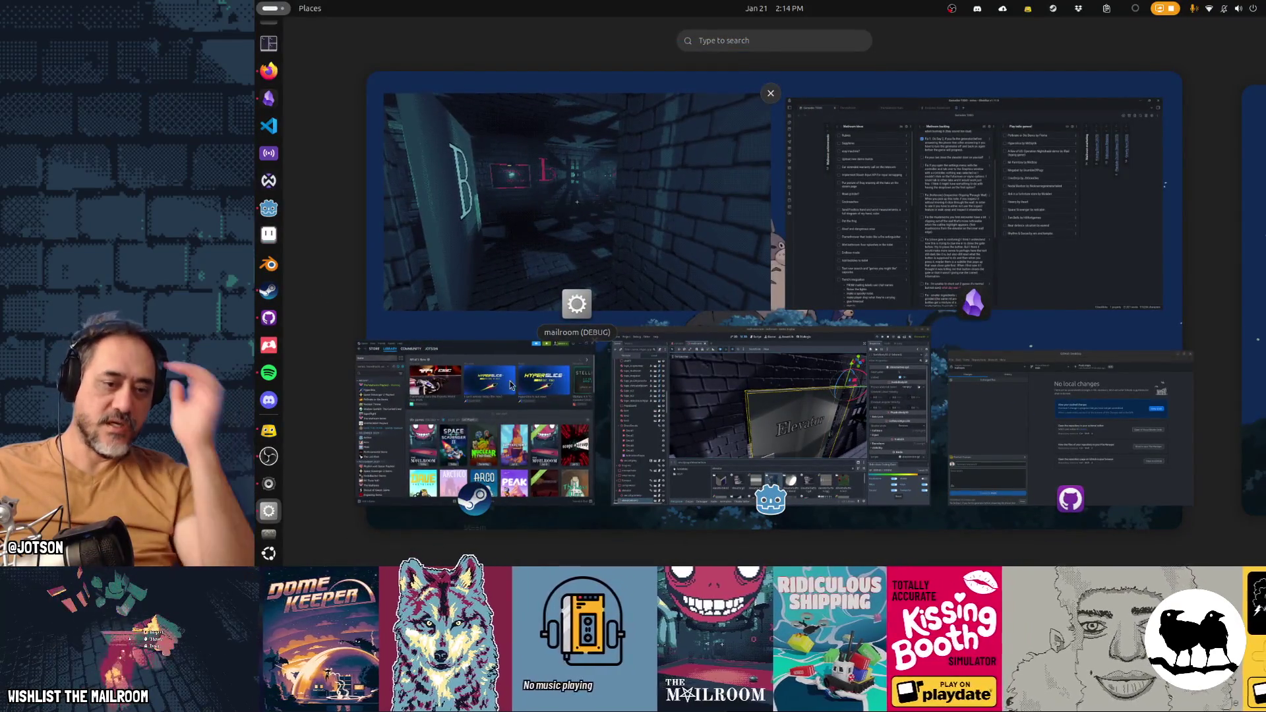
{"action": "left_click", "coordinate": [770, 453]}
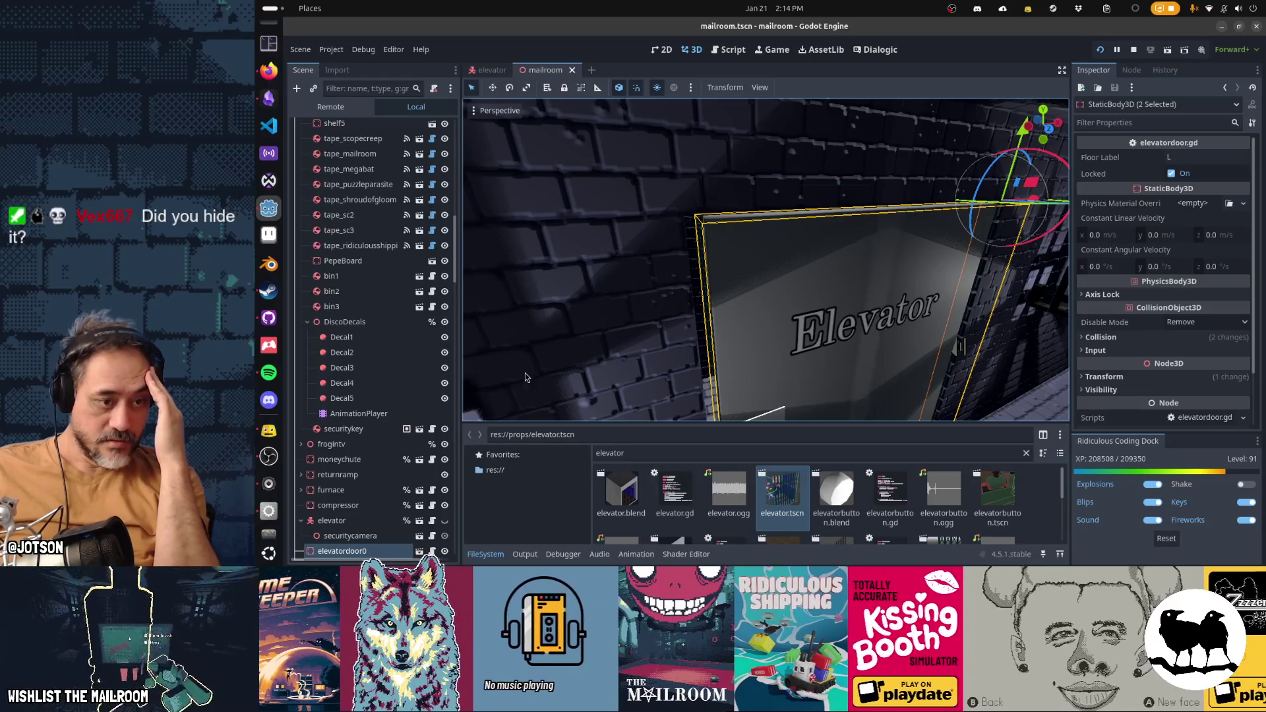
Step: Resume the paused game and rerun the day 3 debug command
{"action": "left_click", "coordinate": [445, 525]}
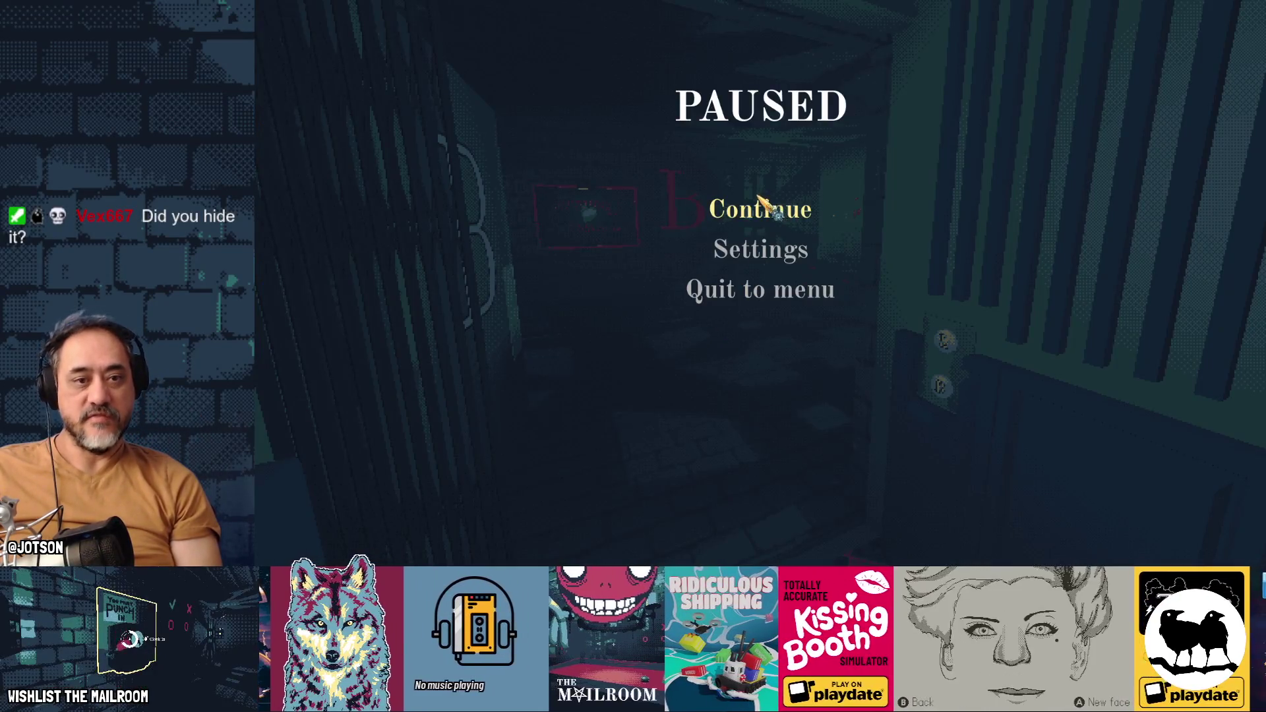
{"action": "left_click", "coordinate": [759, 198]}
{"action": "type", "text": "day 3"}
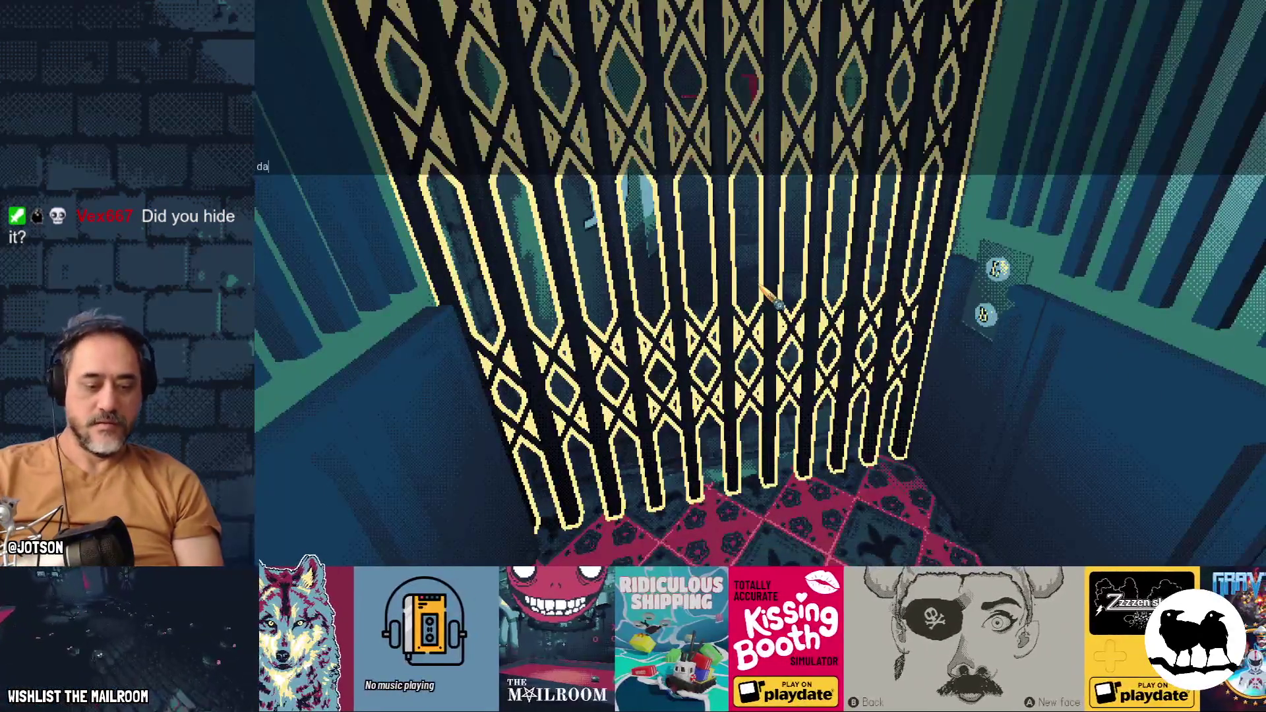
{"action": "key", "text": "Return"}
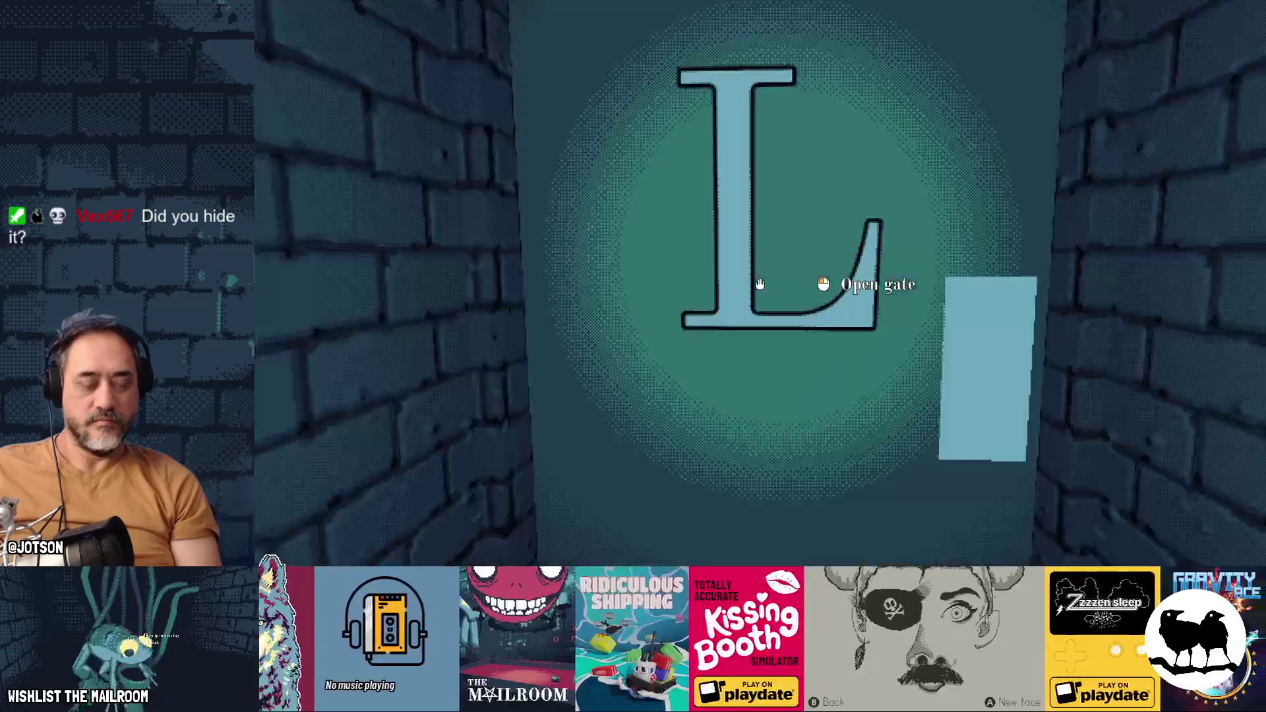
Step: Back in Godot, save and relaunch the game with F5, then stop it with F8
{"action": "key", "text": "super"}
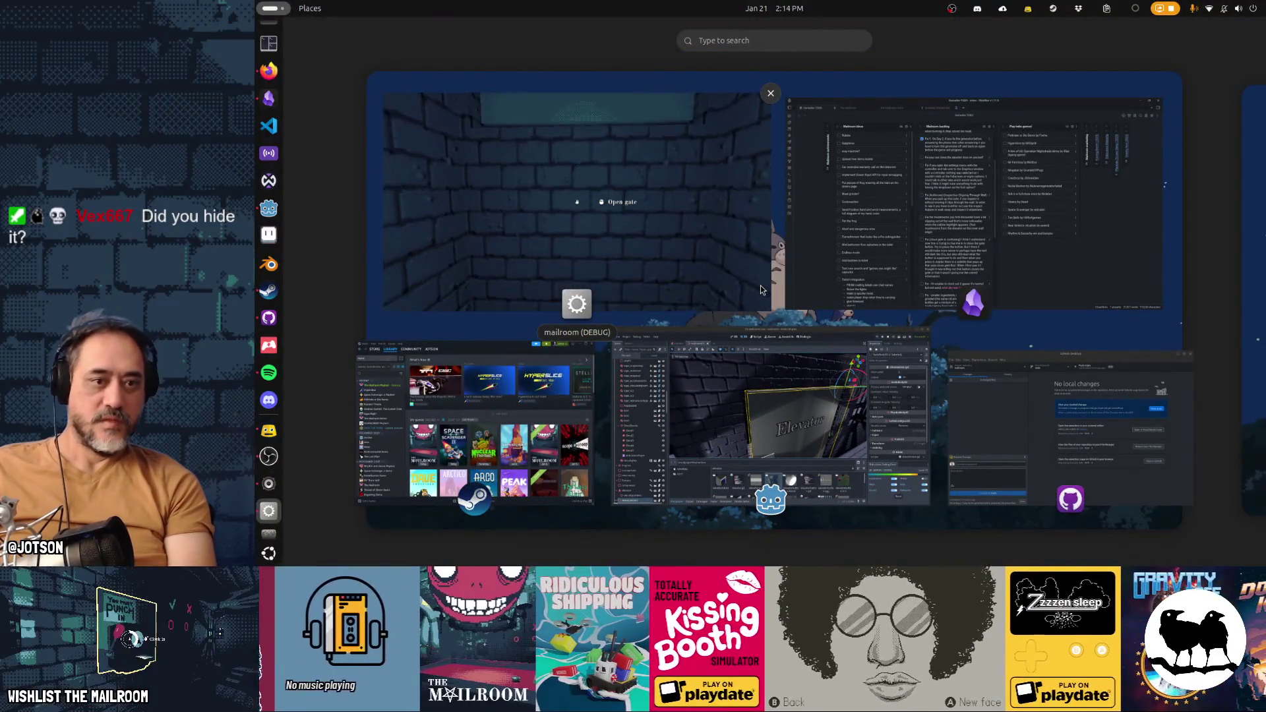
{"action": "left_click", "coordinate": [769, 354]}
{"action": "key", "text": "F5"}
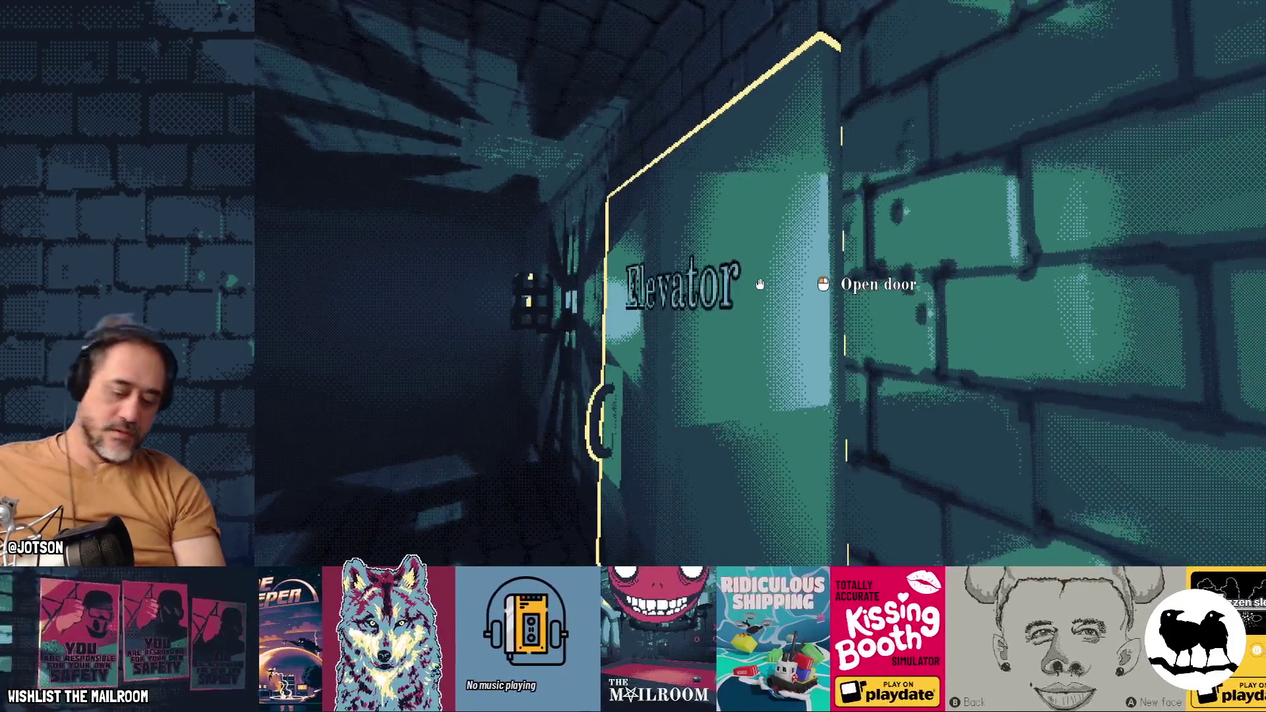
{"action": "key", "text": "F8"}
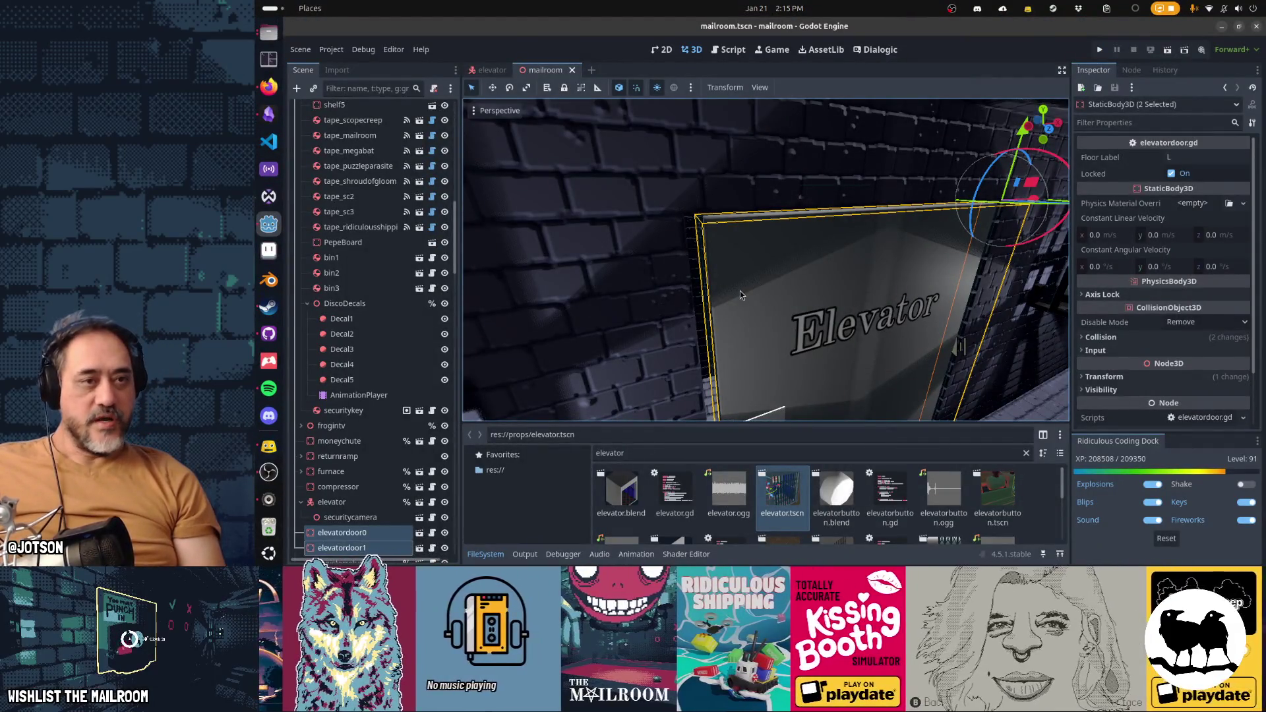
Step: Close the mailroom scene tab and discard the mailroom.tscn changes in GitHub Desktop
{"action": "left_click", "coordinate": [571, 69]}
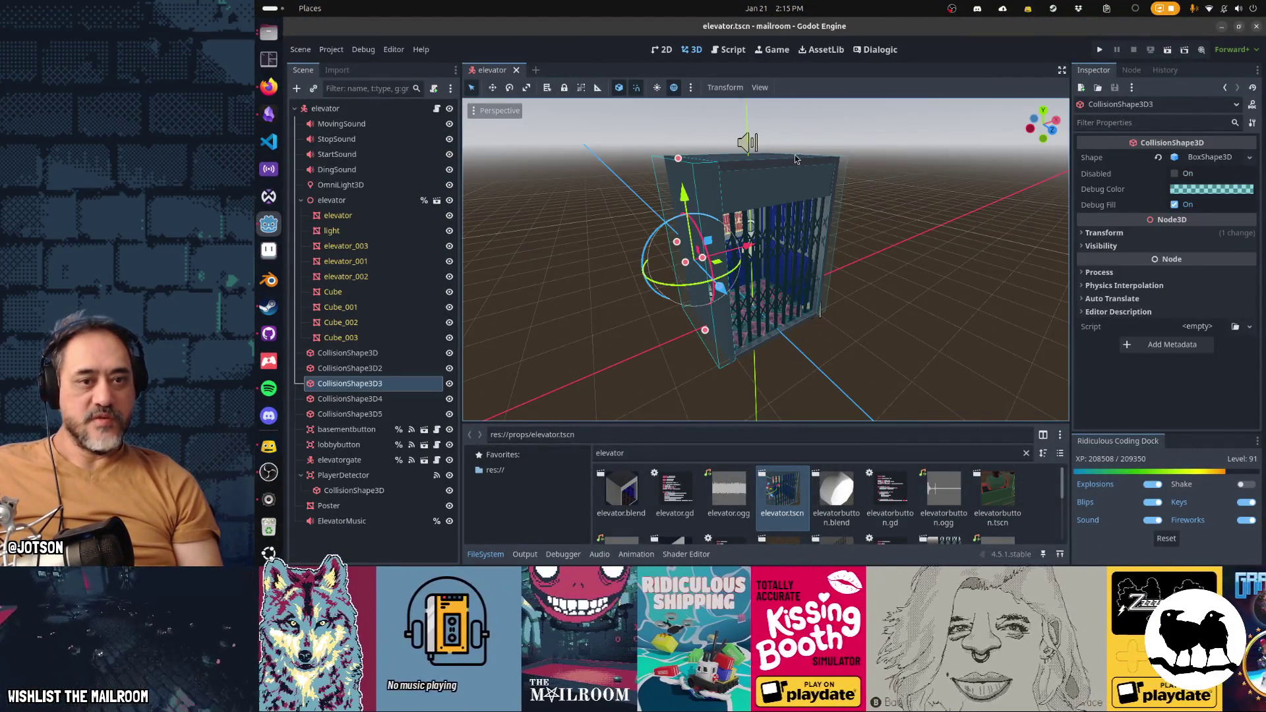
{"action": "key", "text": "alt+Tab"}
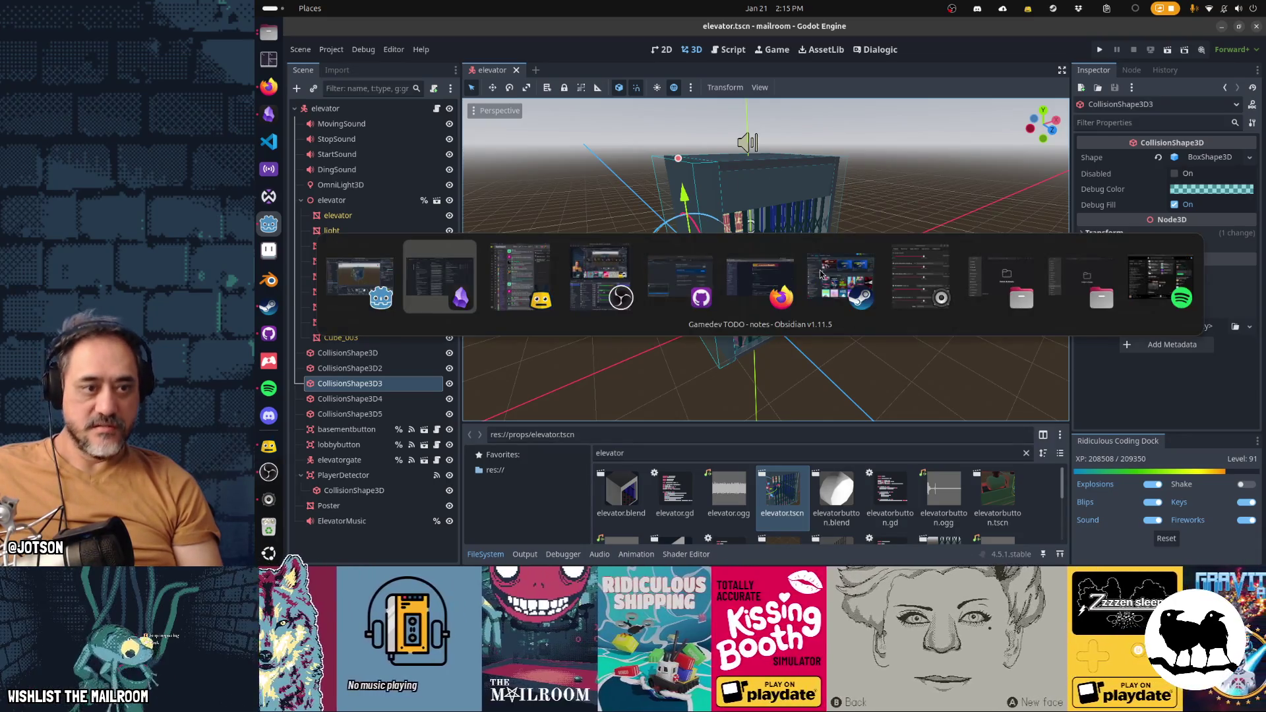
{"action": "key", "text": "Tab"}
{"action": "key", "text": "Tab"}
{"action": "key", "text": "Tab"}
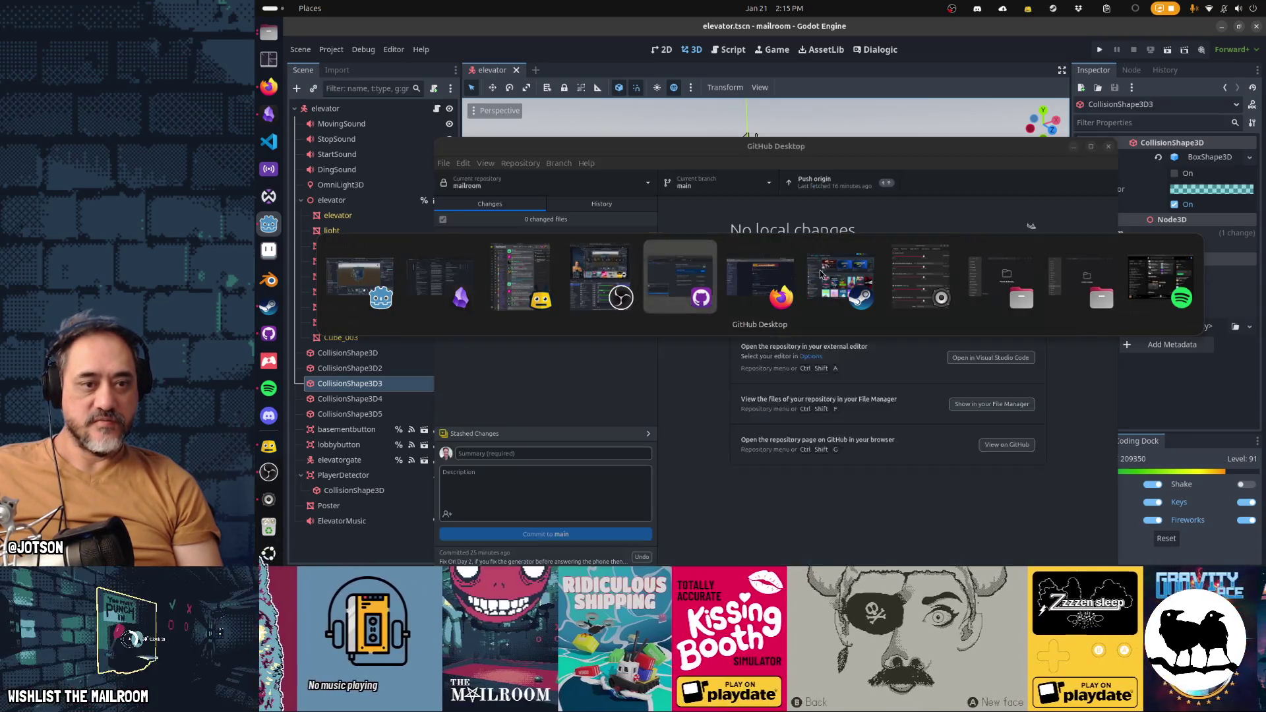
{"action": "right_click", "coordinate": [539, 250]}
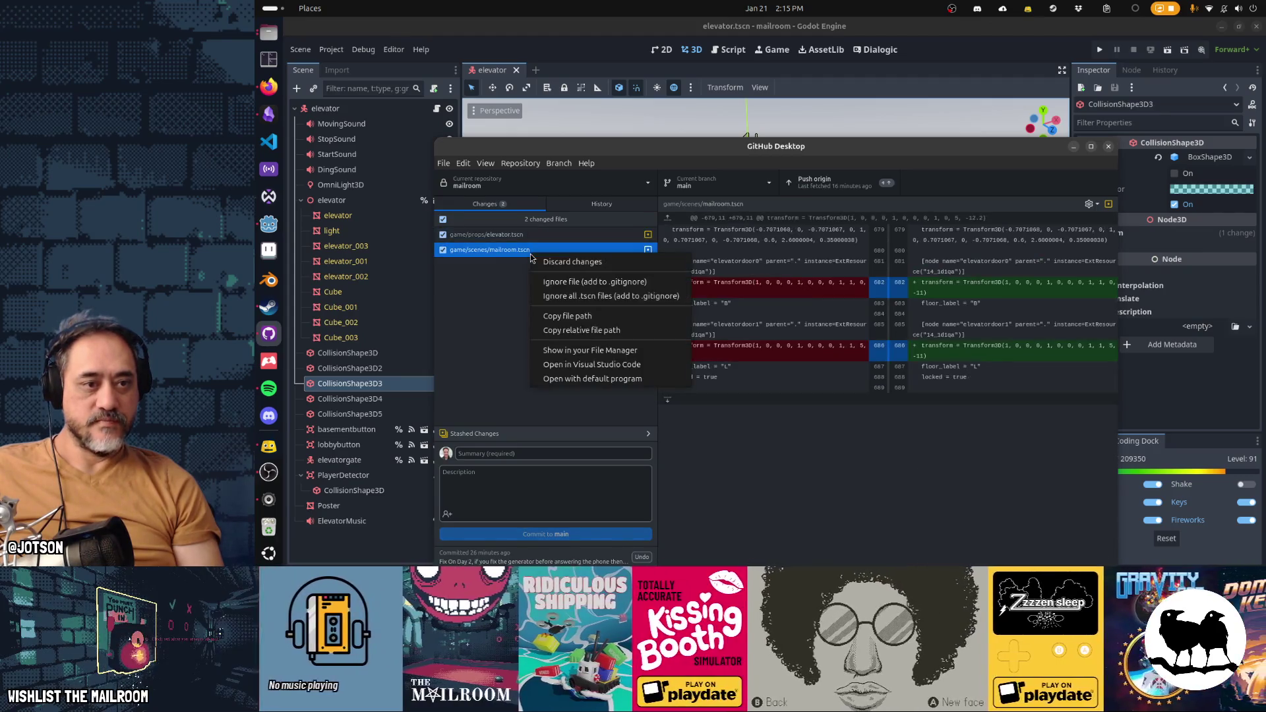
{"action": "left_click", "coordinate": [541, 255]}
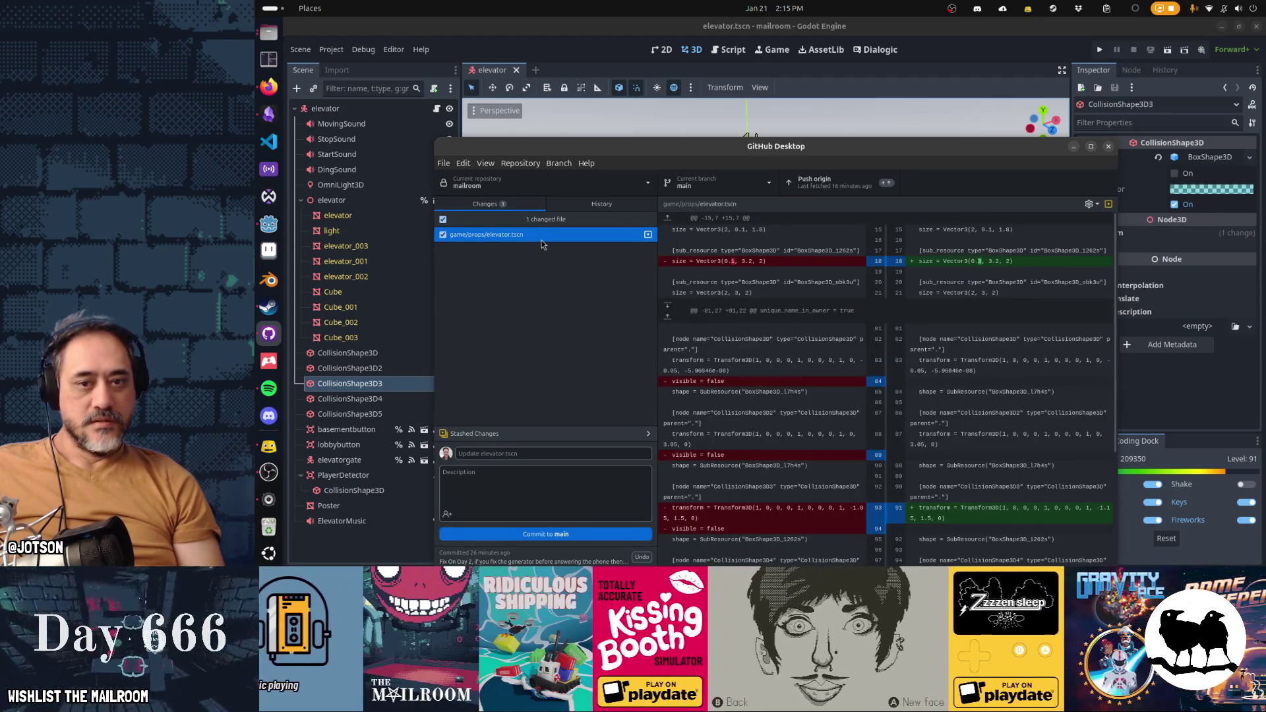
Step: Commit the elevator scene fix to main with a summary, then switch to the Obsidian board
{"action": "left_click", "coordinate": [825, 82]}
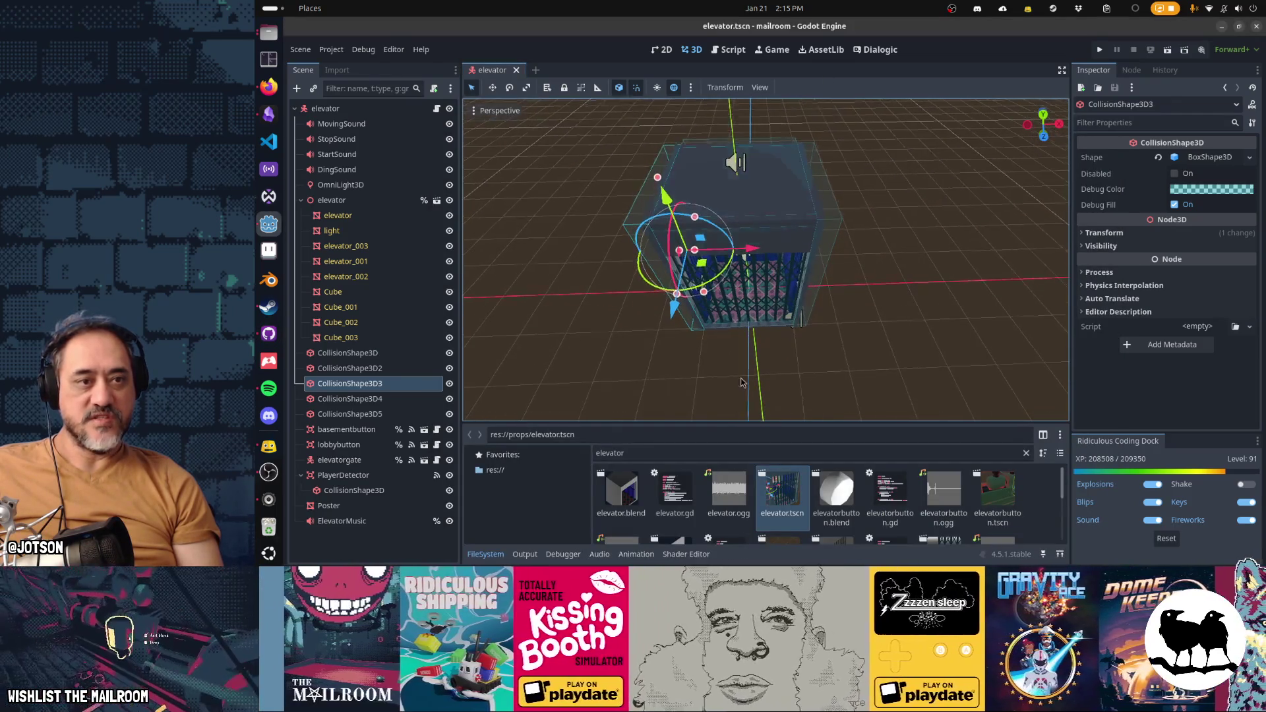
{"action": "key", "text": "alt+Tab"}
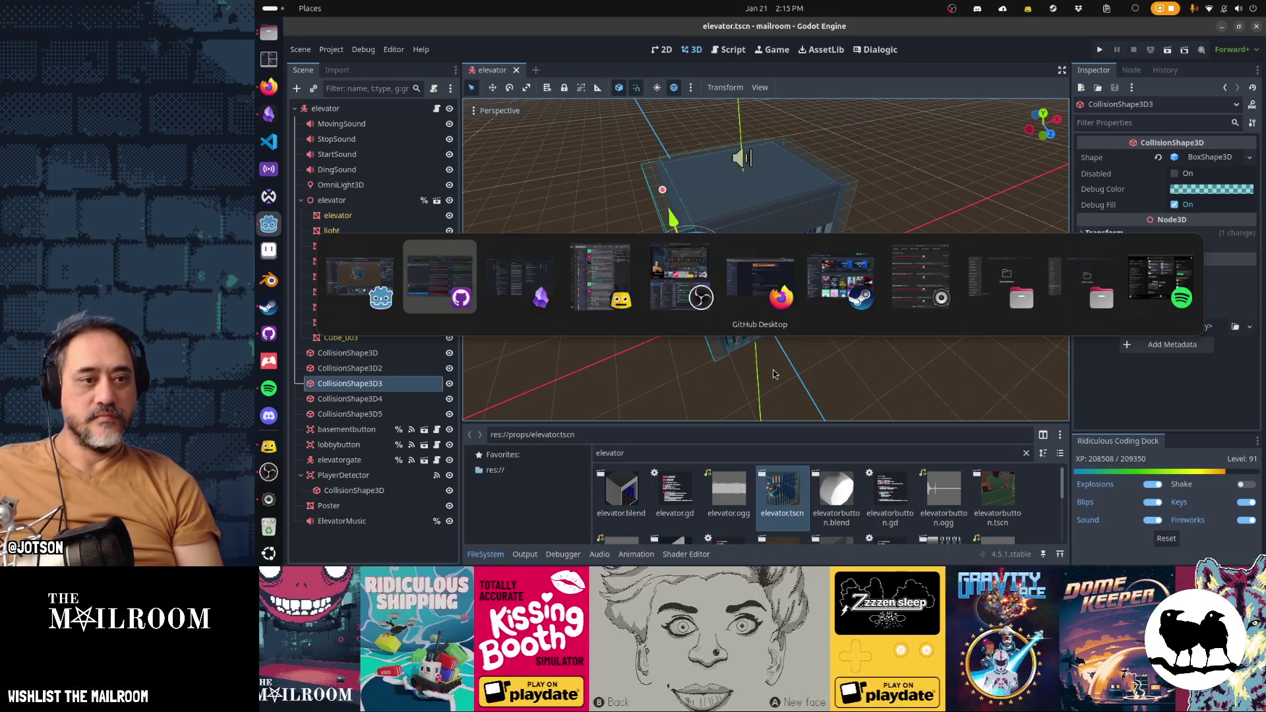
{"action": "key", "text": "alt+Tab"}
{"action": "key", "text": "alt+Tab"}
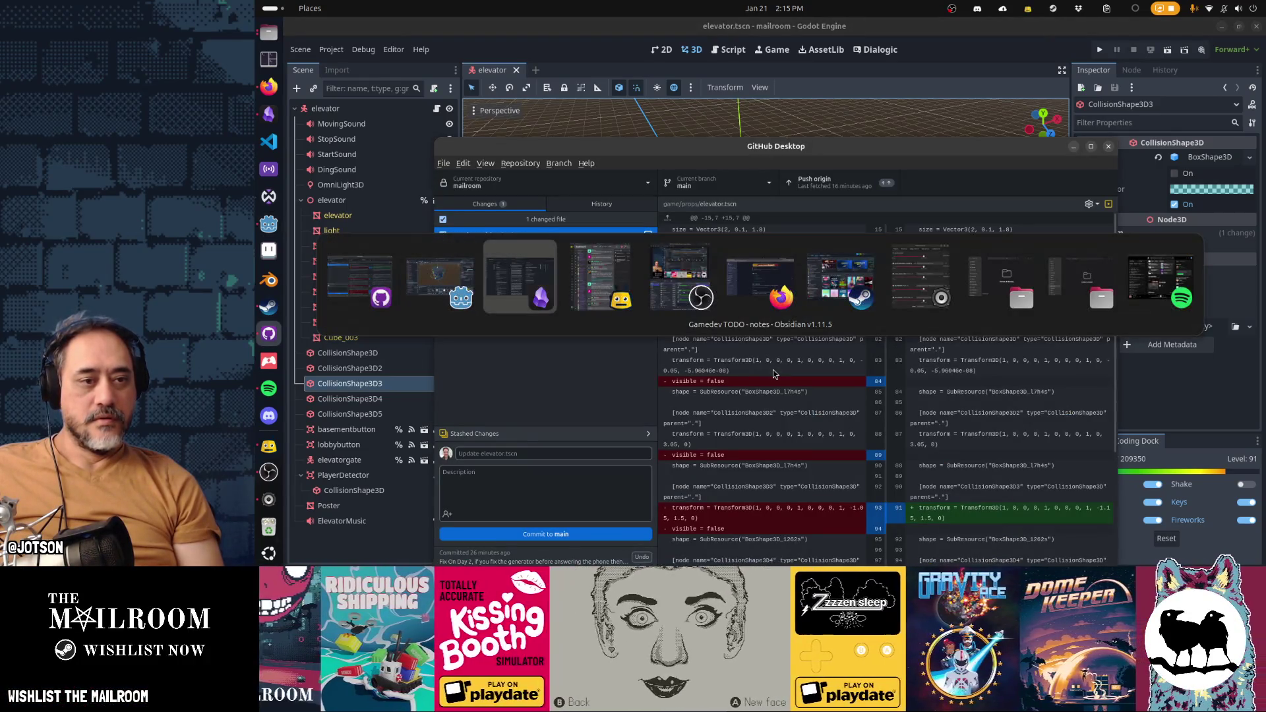
{"action": "key", "text": "Escape"}
{"action": "left_click", "coordinate": [615, 453]}
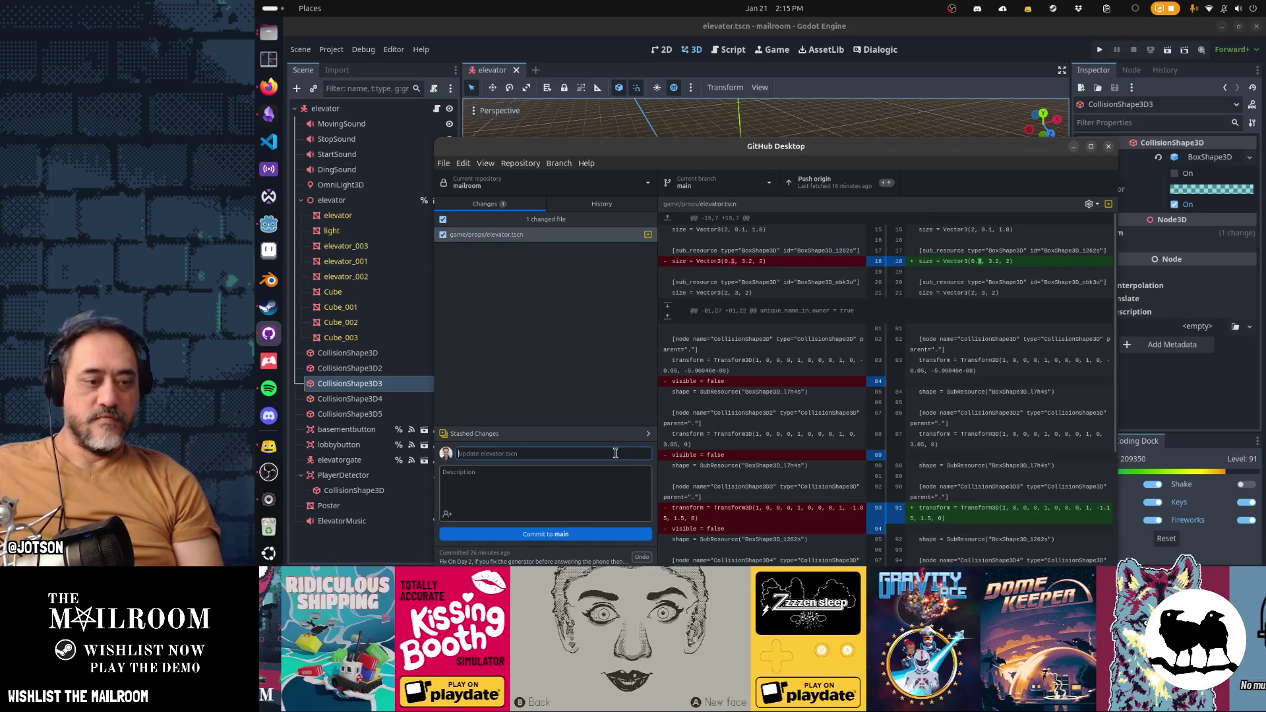
{"action": "type", "text": "F"}
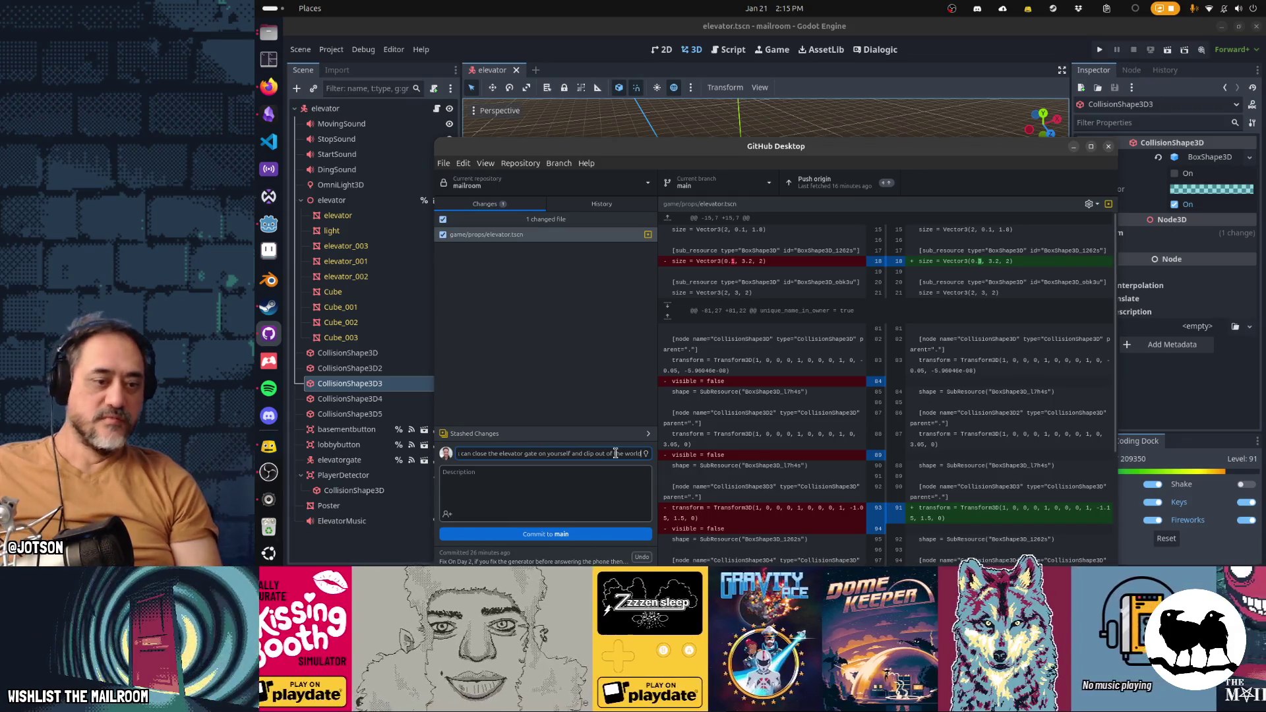
{"action": "key", "text": "ctrl+Return"}
{"action": "key", "text": "alt+Tab"}
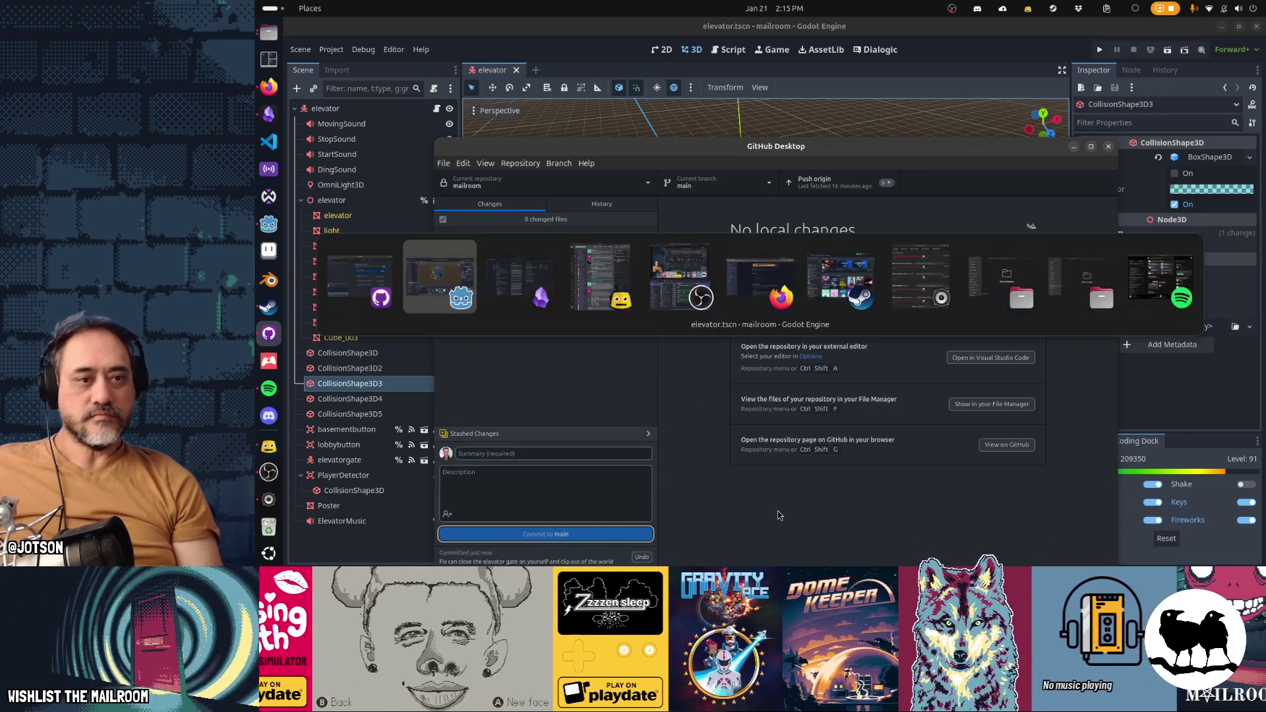
{"action": "key", "text": "alt+Tab"}
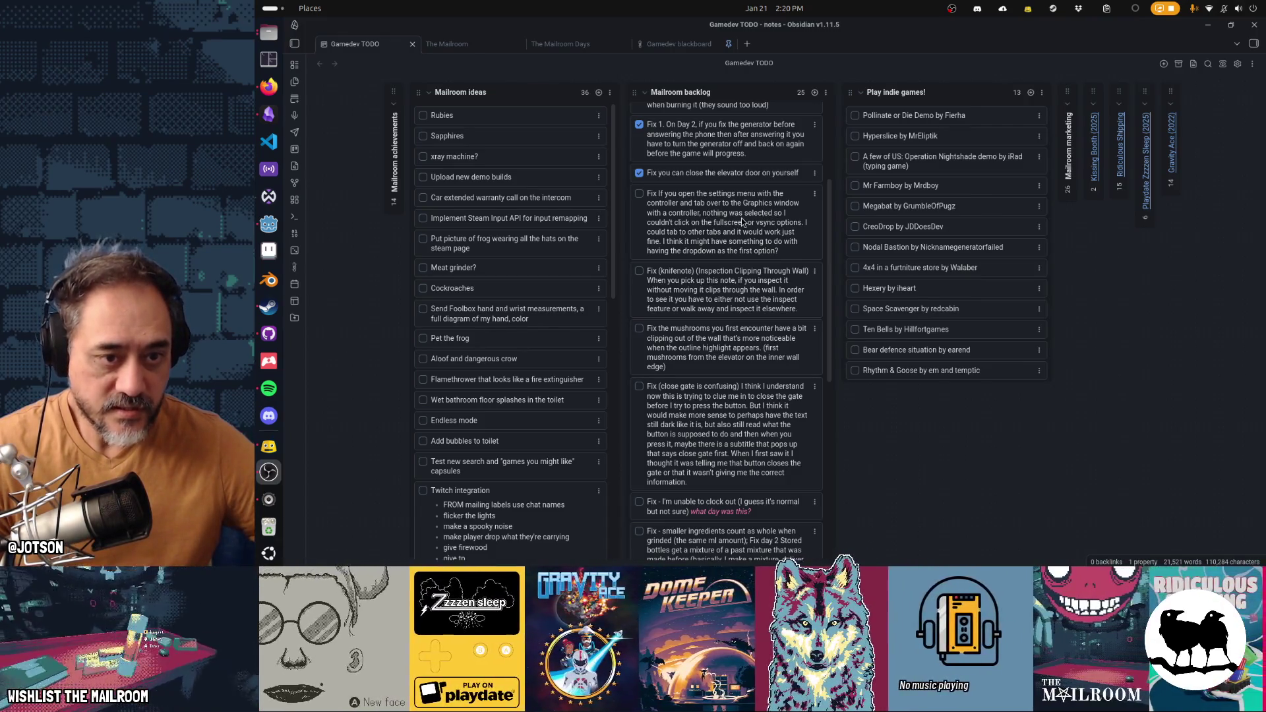
Step: Switch back to the Godot editor and run the project with F5
{"action": "left_click", "coordinate": [265, 225]}
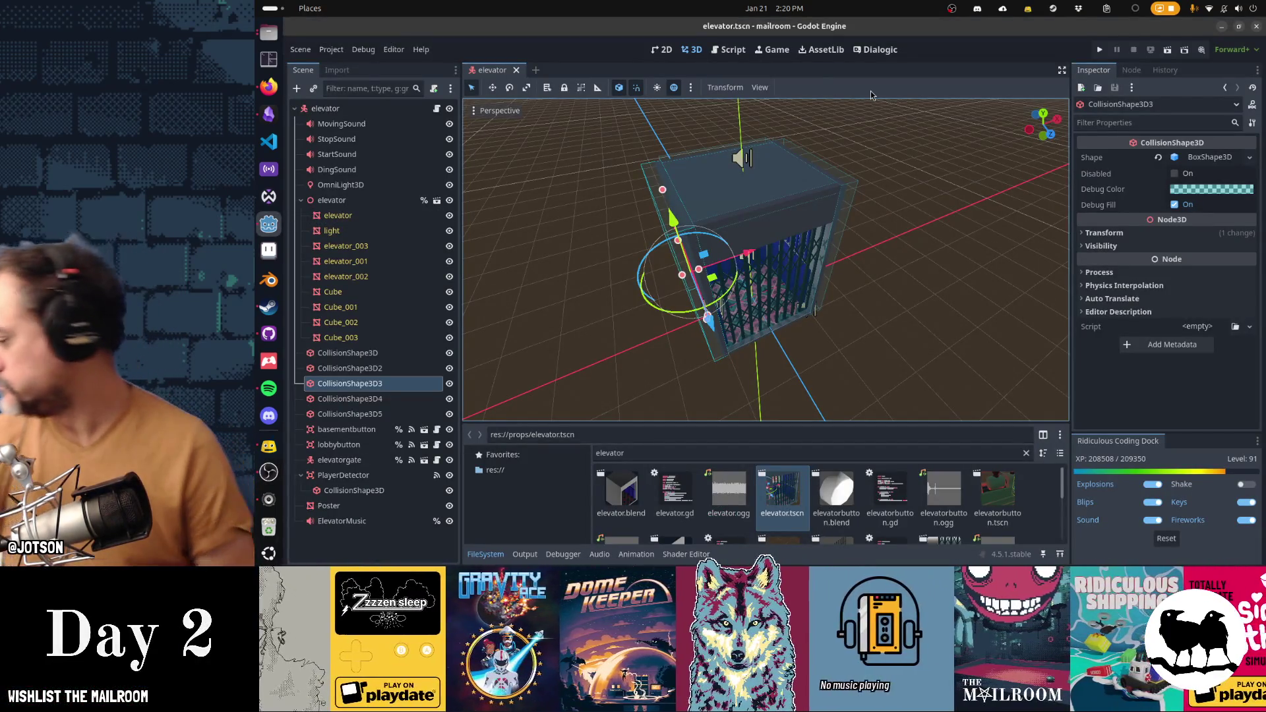
{"action": "key", "text": "F5"}
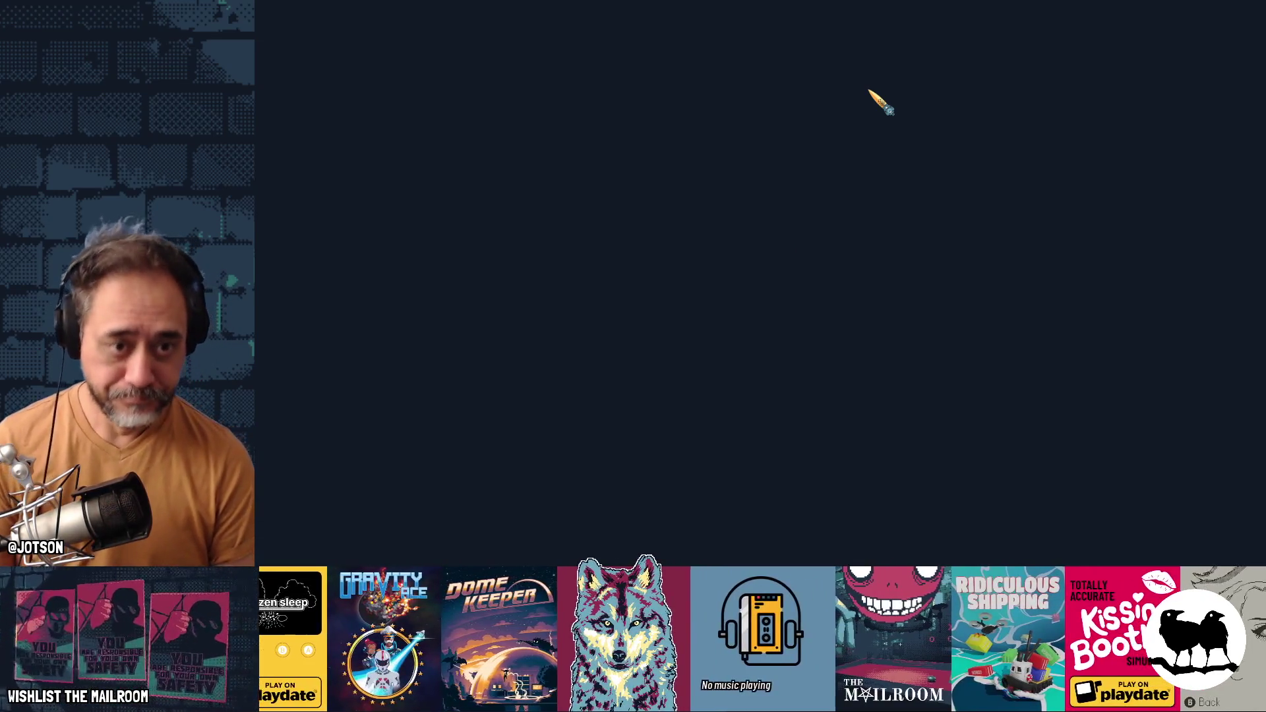
Step: Open Settings and cycle the tabs to Graphics, on to Sound and back
{"action": "key", "text": "Return"}
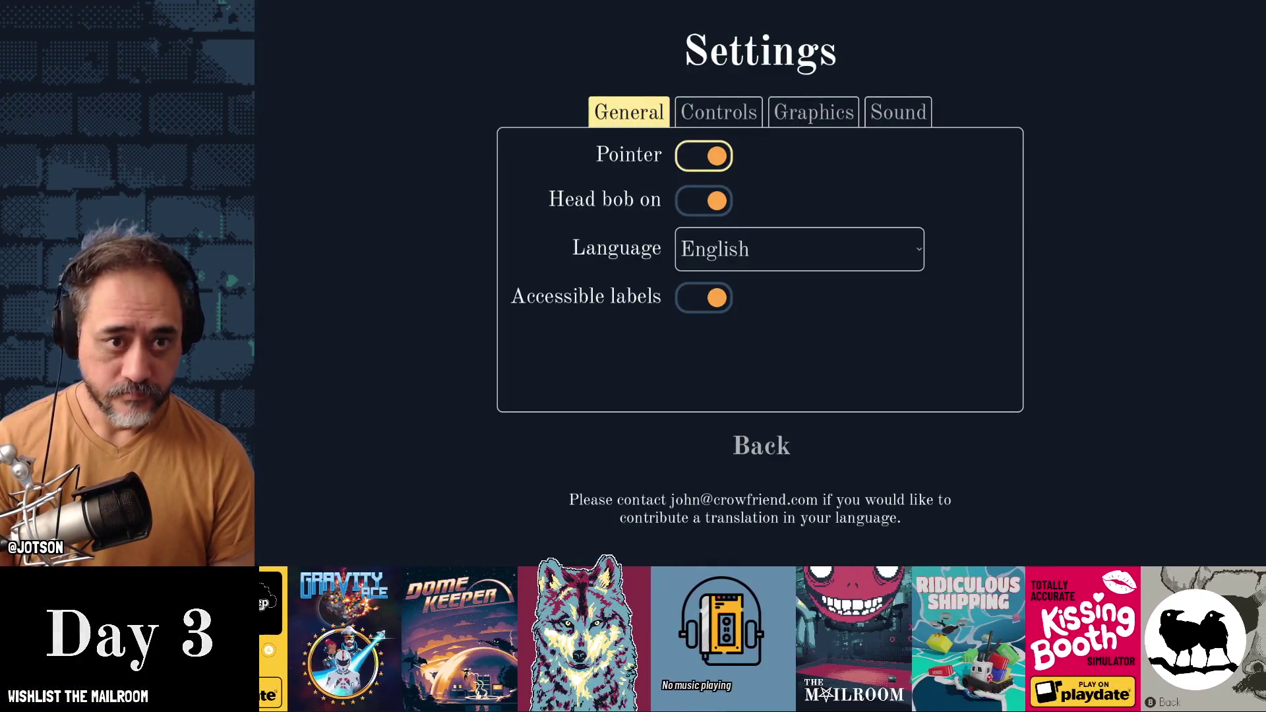
{"action": "key", "text": "Tab"}
{"action": "key", "text": "Tab"}
{"action": "key", "text": "Down"}
{"action": "key", "text": "Up"}
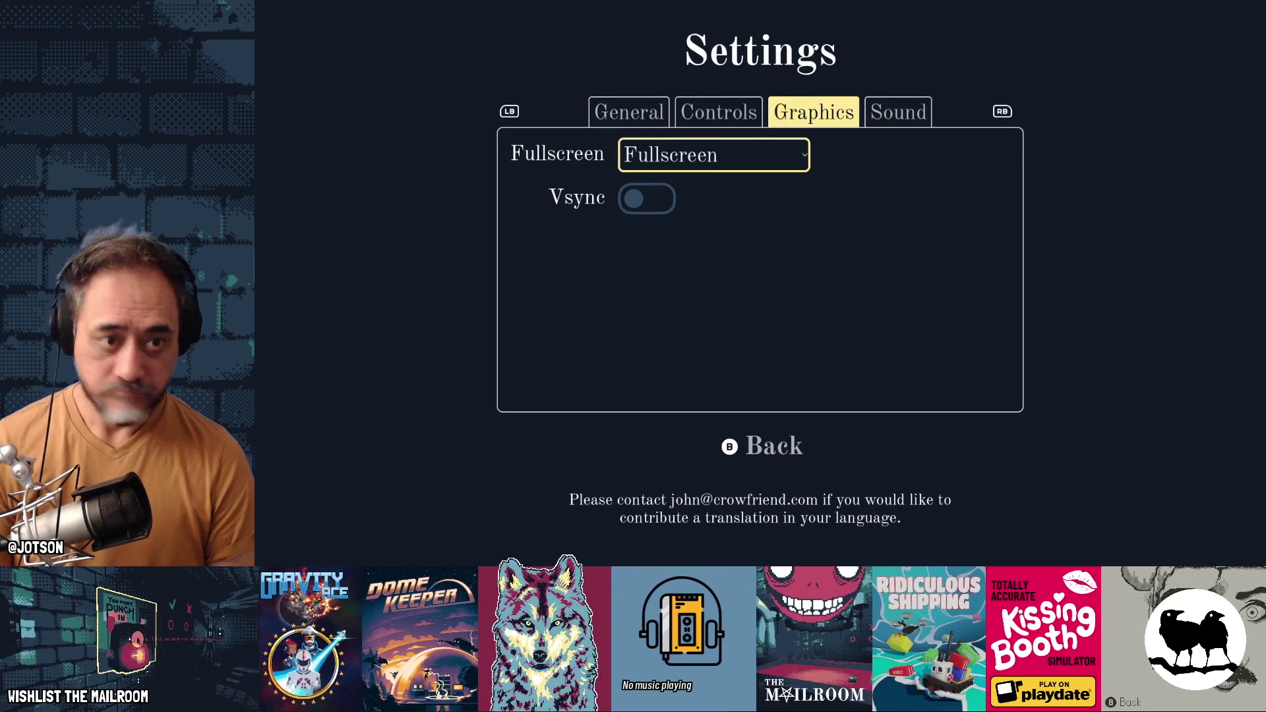
{"action": "key", "text": "Return"}
{"action": "key", "text": "Return"}
{"action": "key", "text": "Down"}
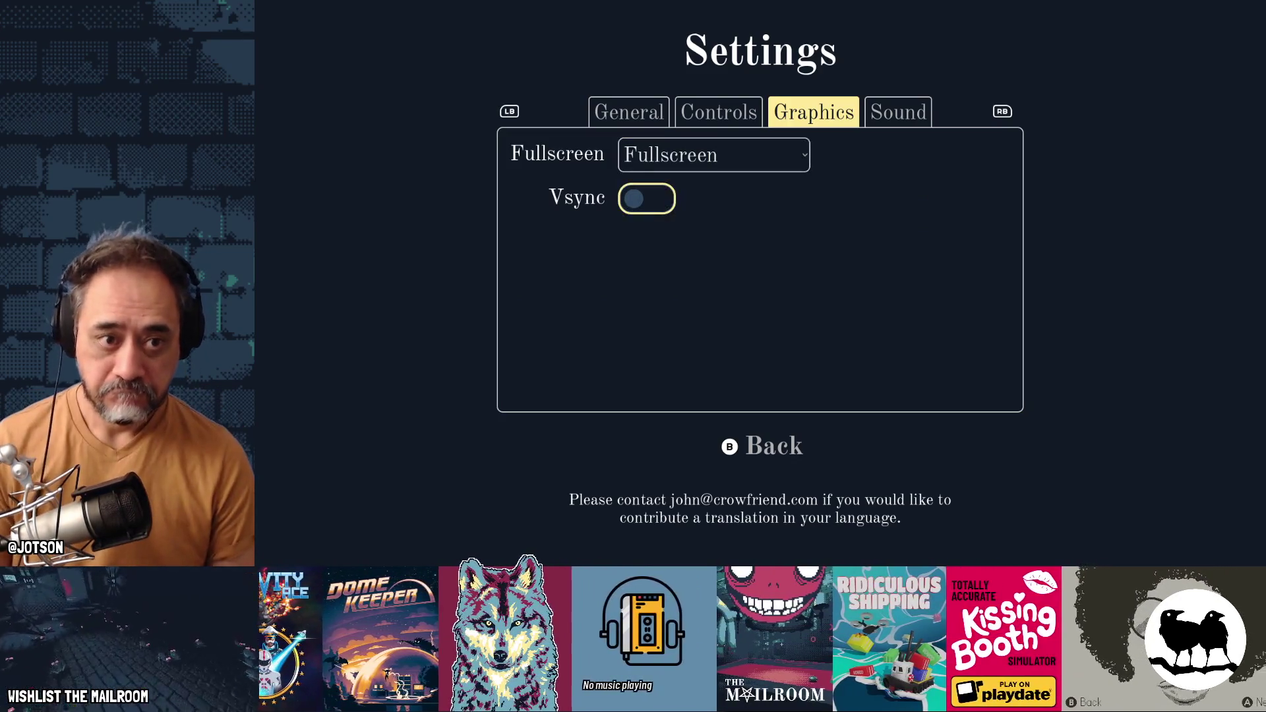
{"action": "key", "text": "Tab"}
{"action": "key", "text": "shift+Tab"}
Step: Step through the Fullscreen, Borderless and Window mode choices and Vsync, keeping Fullscreen
{"action": "key", "text": "Return"}
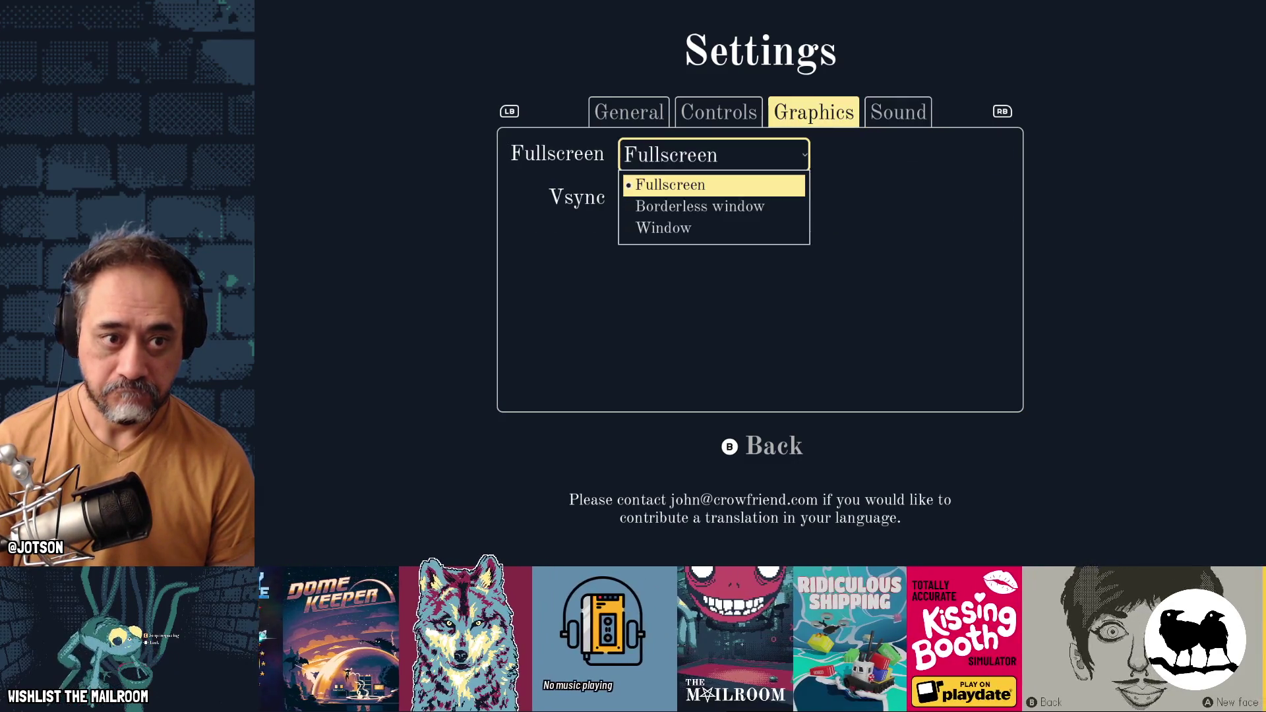
{"action": "key", "text": "Return"}
{"action": "key", "text": "Down"}
{"action": "key", "text": "Return"}
{"action": "key", "text": "Up"}
{"action": "key", "text": "Return"}
{"action": "key", "text": "Down"}
{"action": "key", "text": "Down"}
{"action": "key", "text": "Up"}
{"action": "key", "text": "Up"}
{"action": "key", "text": "Return"}
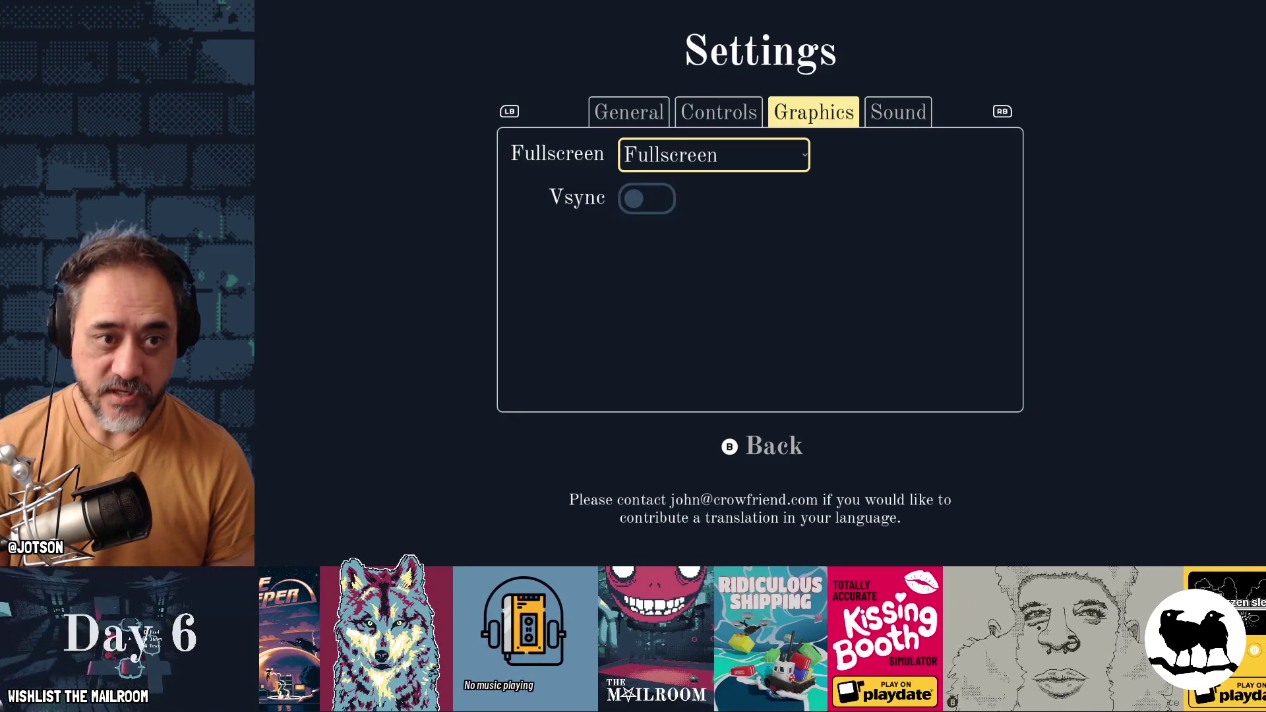
{"action": "key", "text": "Down"}
{"action": "key", "text": "Return"}
{"action": "key", "text": "e"}
{"action": "key", "text": "e"}
{"action": "key", "text": "e"}
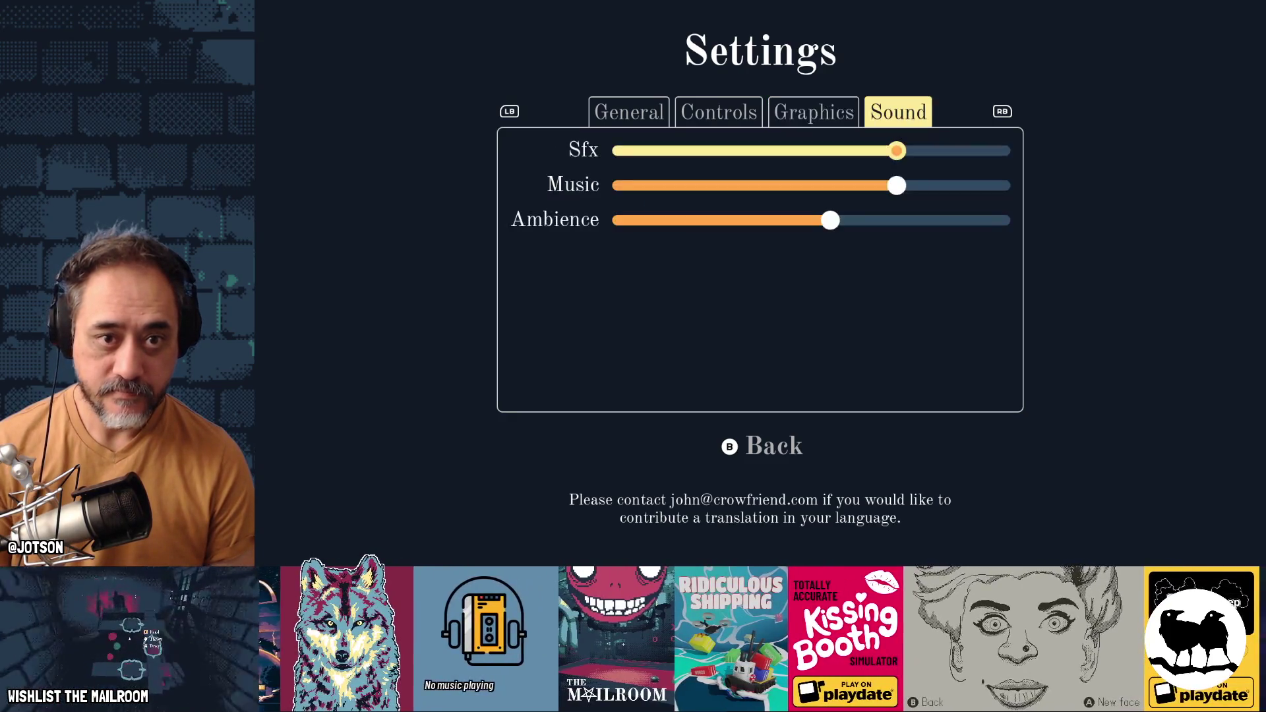
{"action": "key", "text": "Up"}
{"action": "key", "text": "Down"}
{"action": "key", "text": "Up"}
{"action": "key", "text": "Down"}
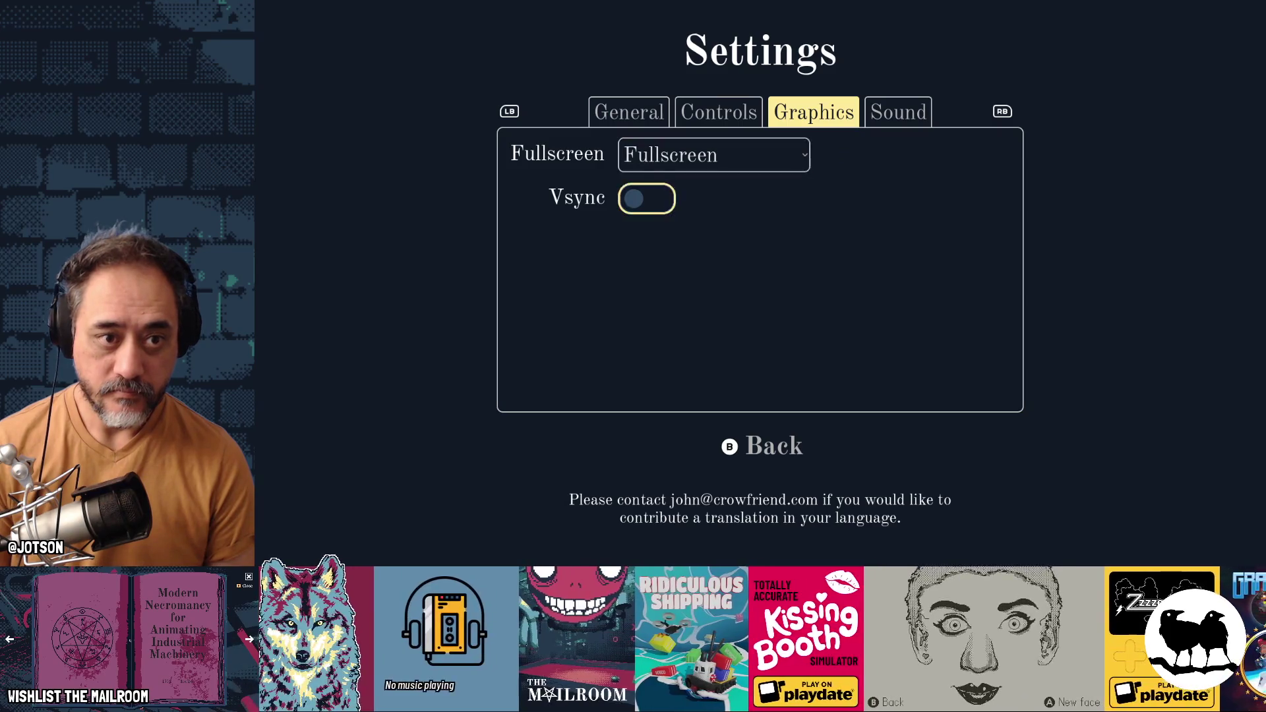
{"action": "key", "text": "Up"}
Step: Close Settings to the main menu, reopen it, and switch away from the game
{"action": "key", "text": "Escape"}
{"action": "key", "text": "Return"}
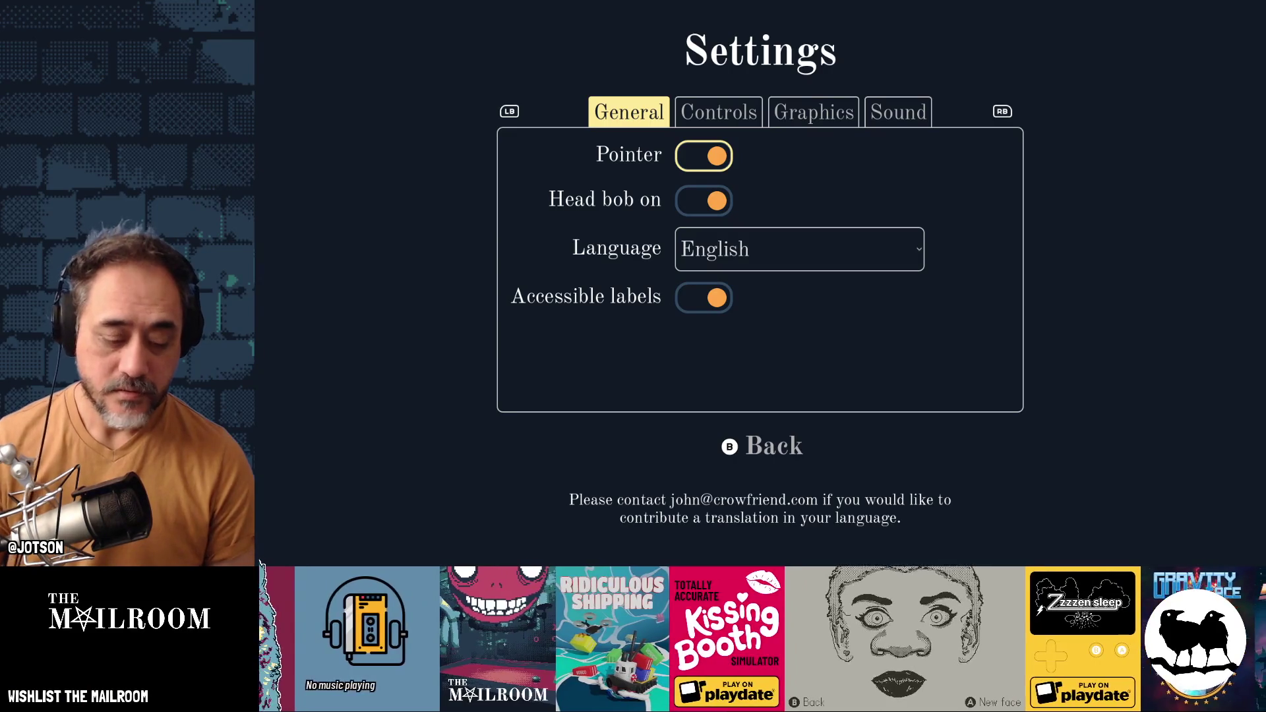
{"action": "key", "text": "alt+Tab"}
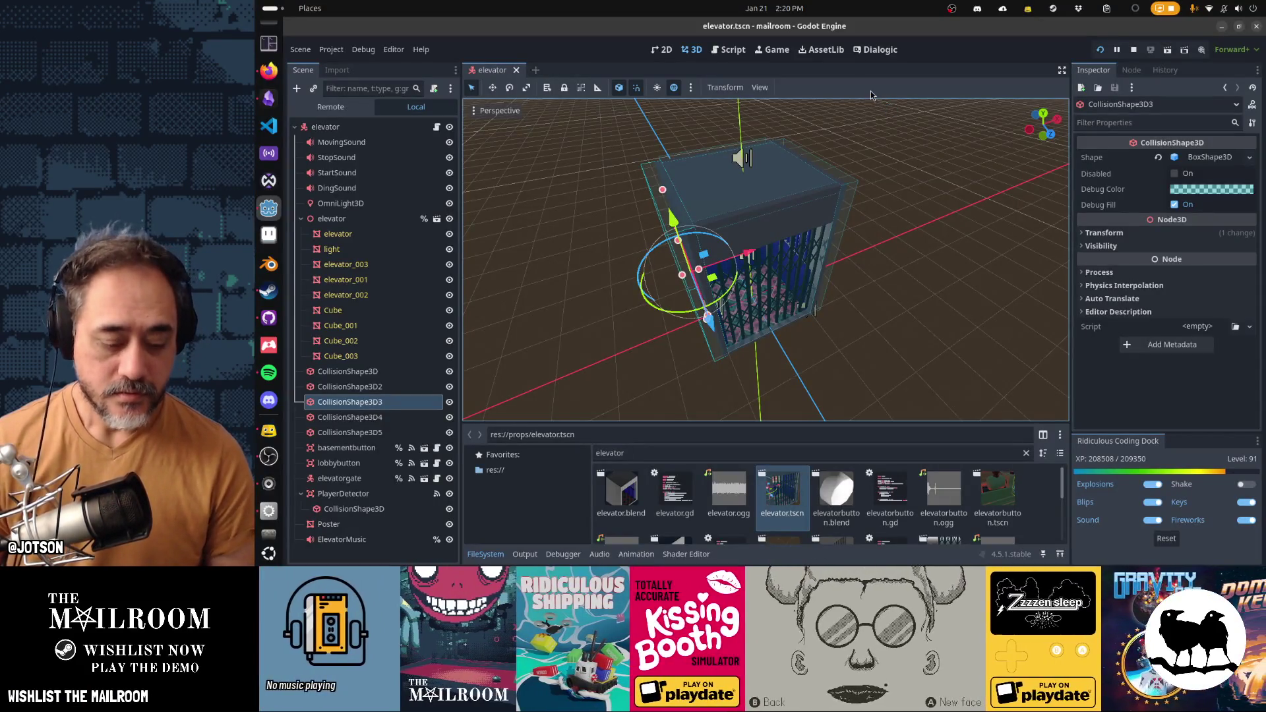
Step: Read the settings-menu controller bug note in Obsidian, then return to the game's Sound tab
{"action": "key", "text": "alt+Tab"}
{"action": "key", "text": "alt+Tab"}
{"action": "key", "text": "alt+Tab"}
{"action": "key", "text": "alt+Tab"}
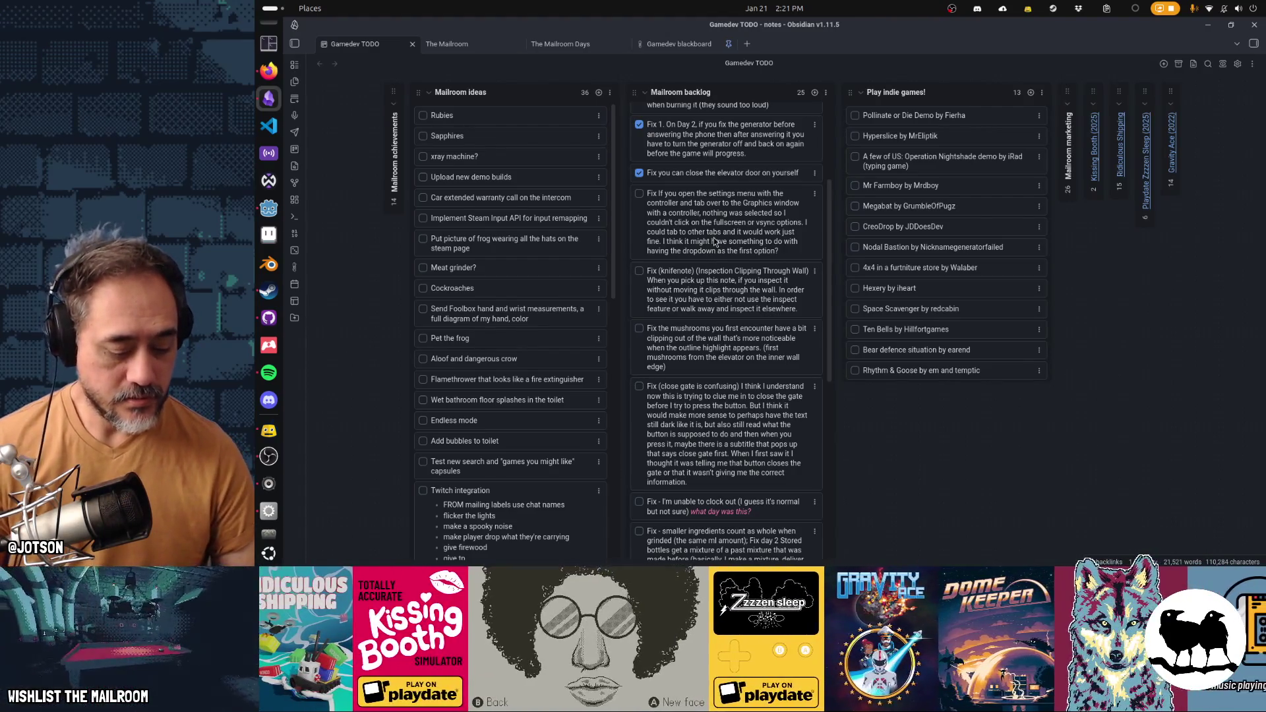
{"action": "key", "text": "alt+Tab"}
{"action": "key", "text": "Tab"}
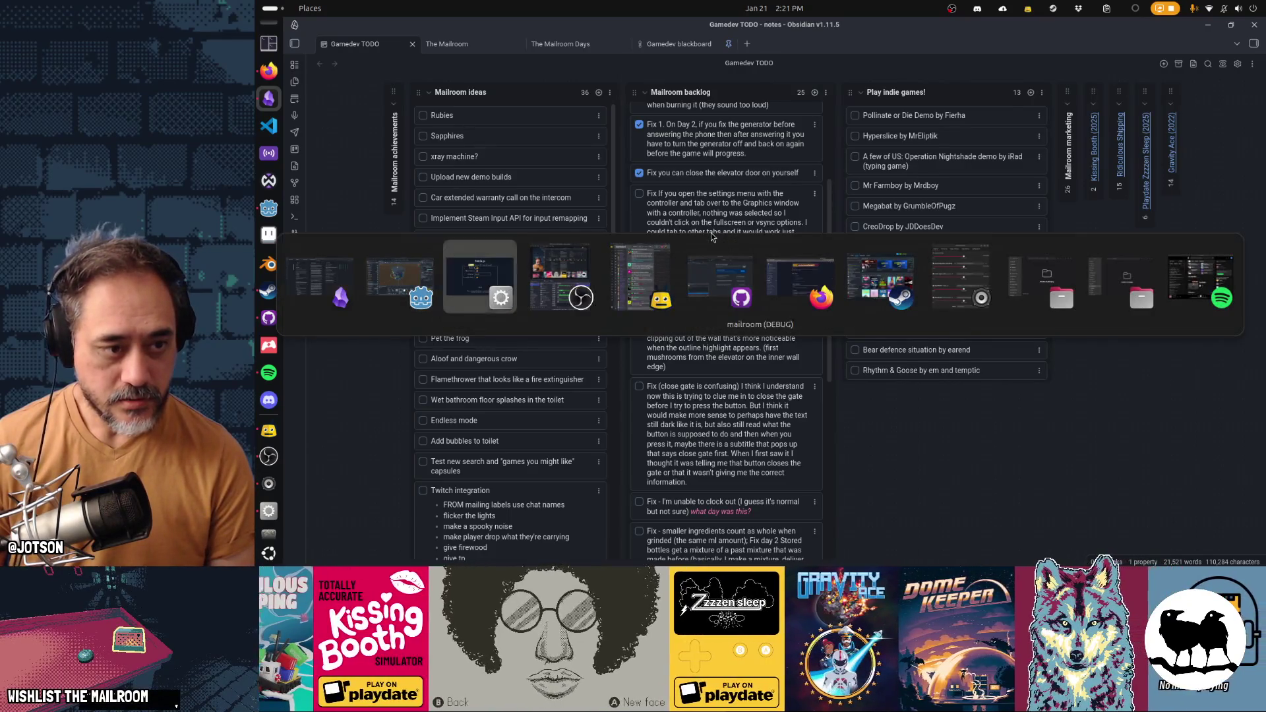
{"action": "key", "text": "ctrl+Tab"}
{"action": "key", "text": "ctrl+Tab"}
{"action": "key", "text": "ctrl+Tab"}
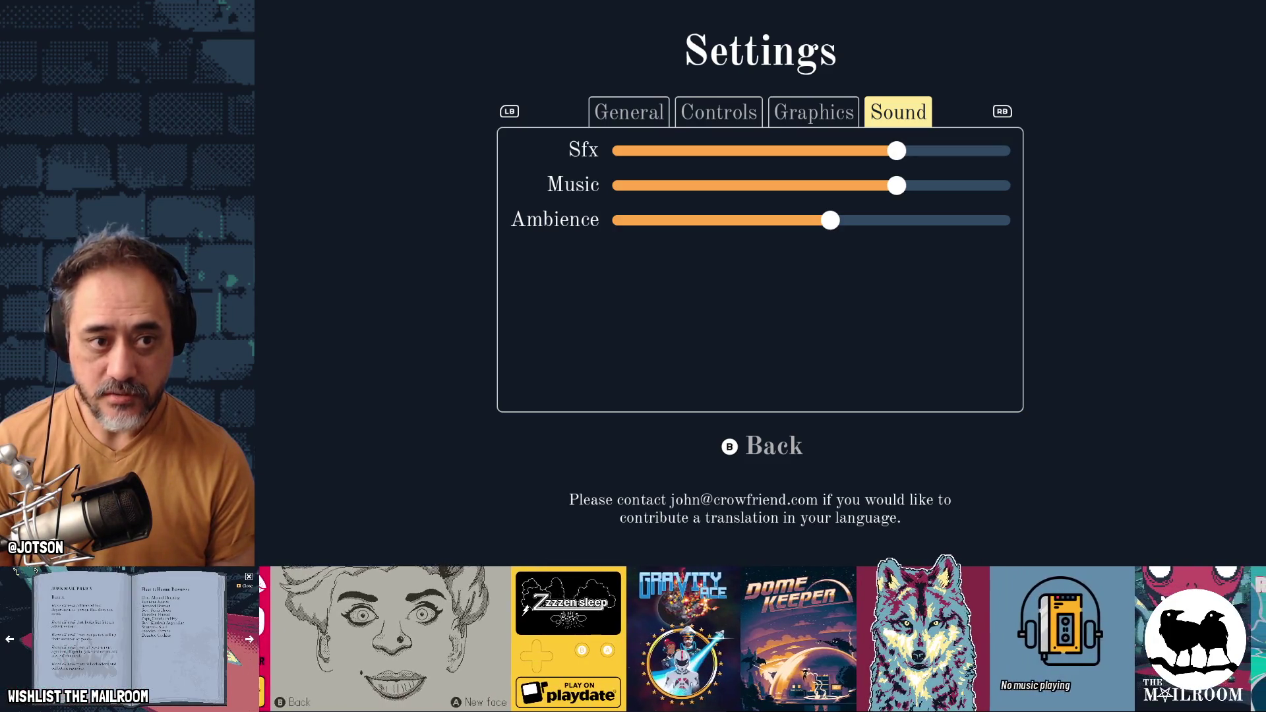
Step: Step through the Controls, General and Sound tabs, moving focus and lowering the Music volume slightly
{"action": "key", "text": "ctrl+shift+Tab"}
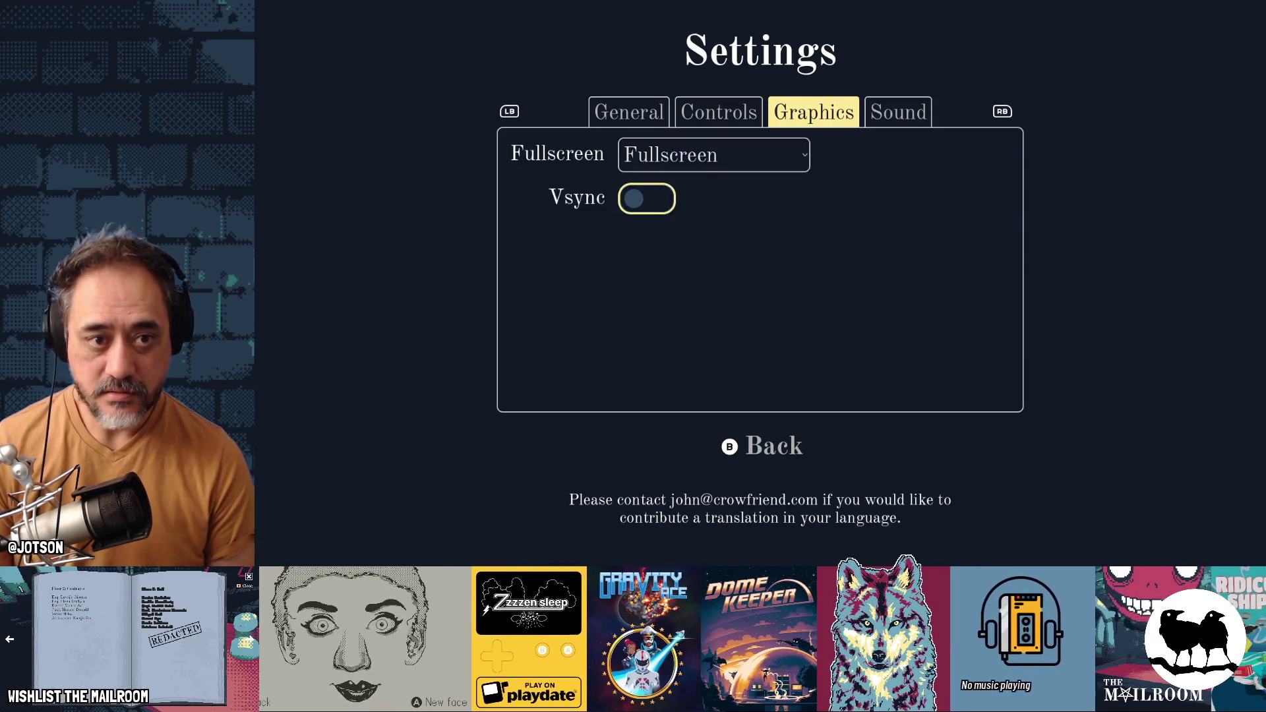
{"action": "key", "text": "ctrl+shift+Tab"}
{"action": "key", "text": "Down"}
{"action": "key", "text": "Down"}
{"action": "key", "text": "Up"}
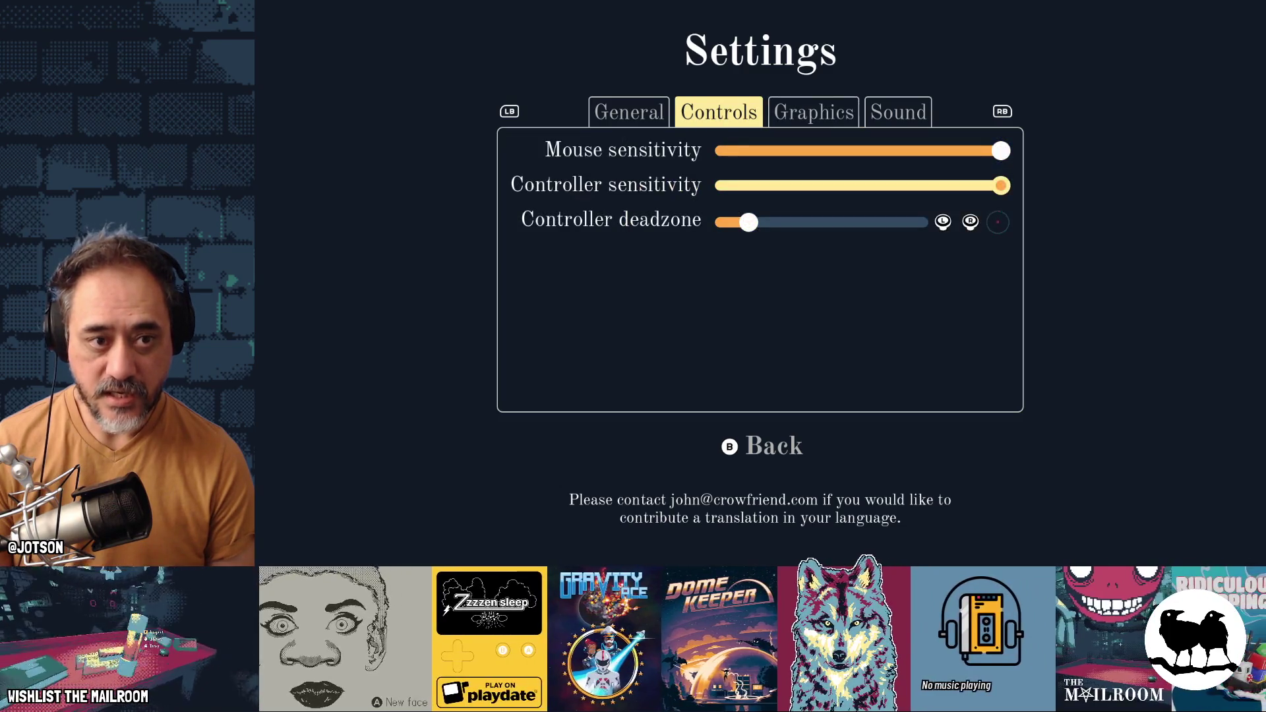
{"action": "key", "text": "Up"}
{"action": "key", "text": "ctrl+shift+Tab"}
{"action": "key", "text": "Down"}
{"action": "key", "text": "Down"}
{"action": "key", "text": "ctrl+Tab"}
{"action": "key", "text": "ctrl+Tab"}
{"action": "key", "text": "ctrl+Tab"}
{"action": "key", "text": "Down"}
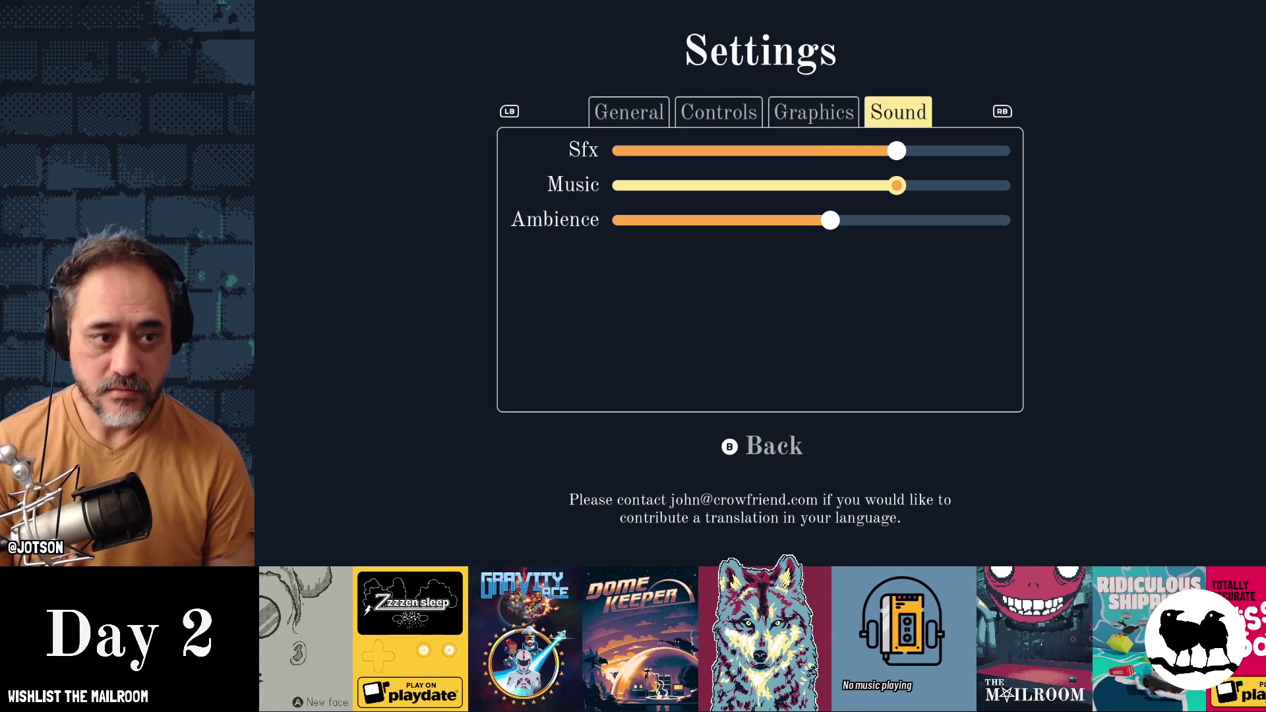
{"action": "key", "text": "Up"}
{"action": "key", "text": "Down"}
{"action": "key", "text": "Left"}
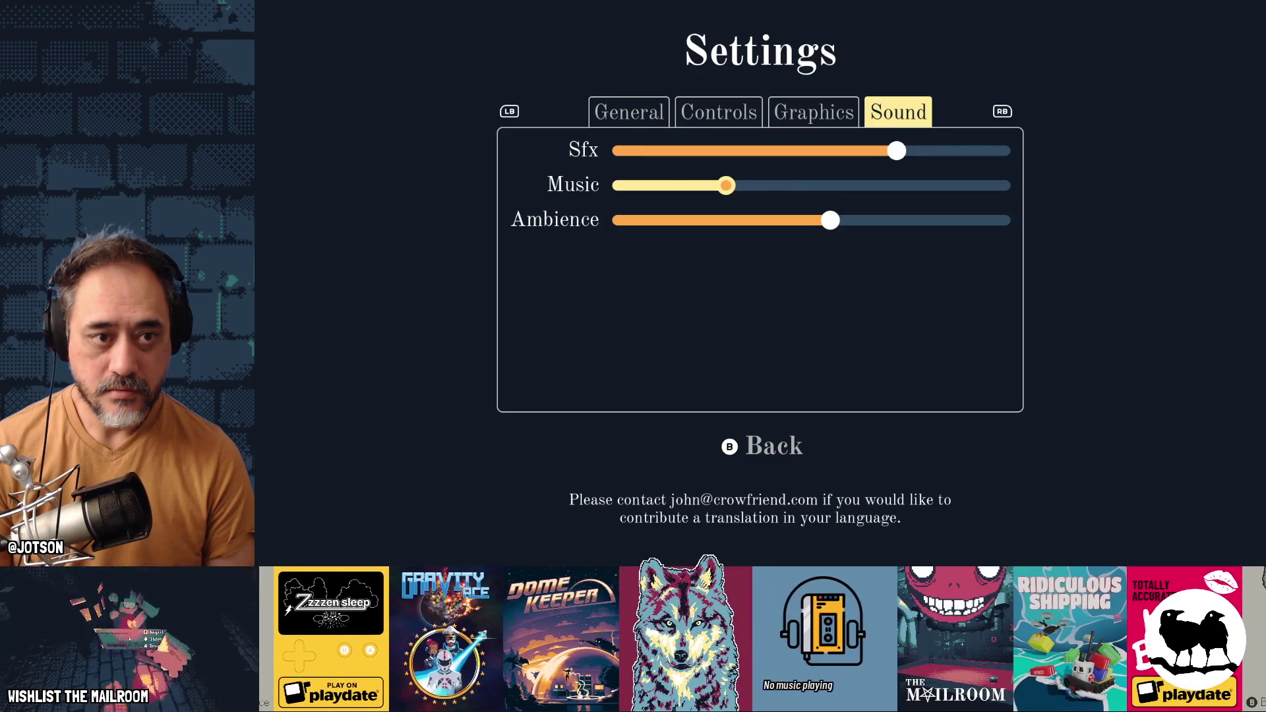
{"action": "key", "text": "ctrl+shift+Tab"}
{"action": "key", "text": "ctrl+shift+Tab"}
{"action": "key", "text": "ctrl+Tab"}
{"action": "key", "text": "ctrl+Tab"}
{"action": "key", "text": "ctrl+Tab"}
{"action": "key", "text": "ctrl+shift+Tab"}
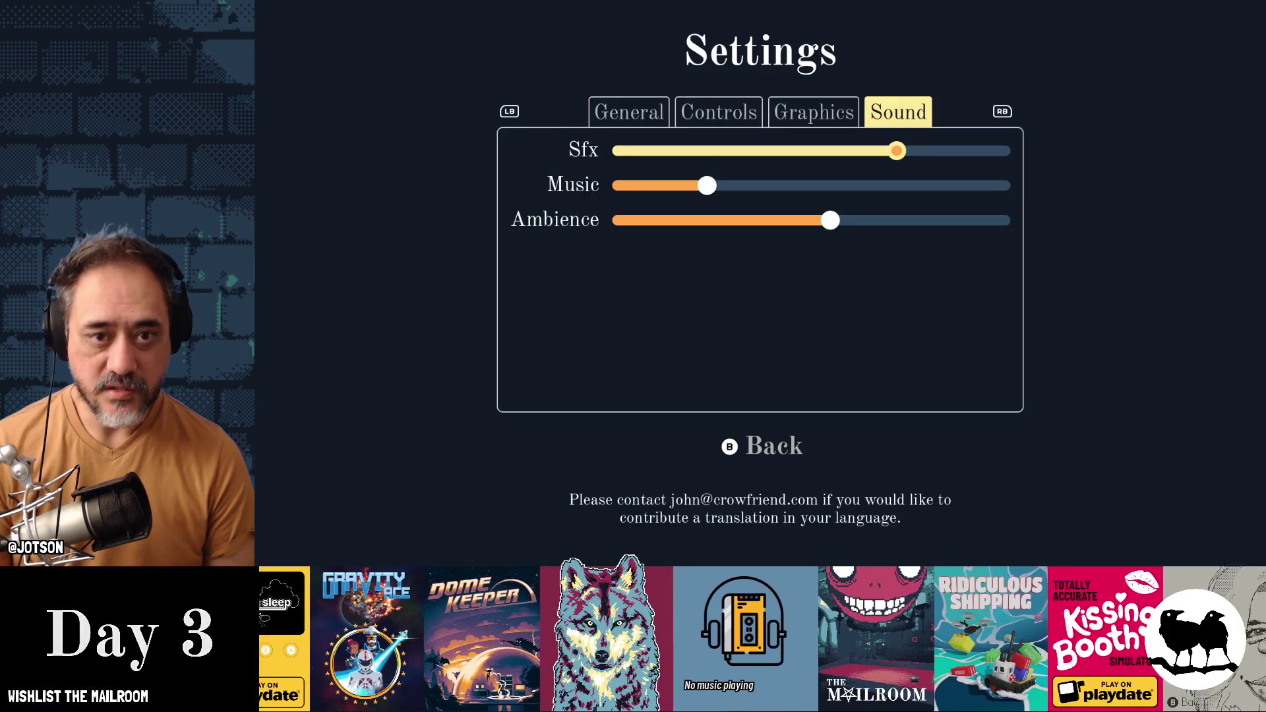
{"action": "key", "text": "Down"}
{"action": "key", "text": "Down"}
{"action": "key", "text": "ctrl+shift+Tab"}
{"action": "key", "text": "ctrl+shift+Tab"}
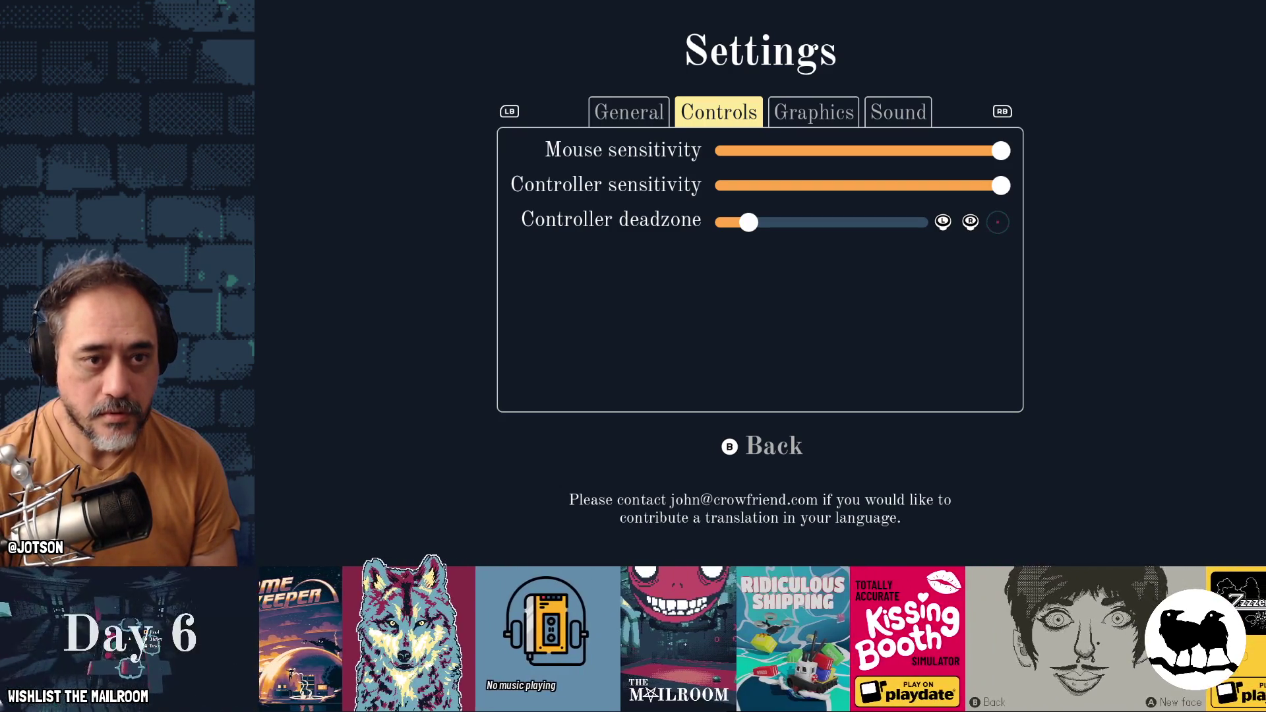
Step: Flip repeatedly between the Controls and Graphics tabs, checking whether Mouse sensitivity keeps focus
{"action": "key", "text": "Down"}
{"action": "key", "text": "Right"}
{"action": "key", "text": "Left"}
{"action": "key", "text": "Right"}
{"action": "key", "text": "Left"}
{"action": "key", "text": "Right"}
{"action": "key", "text": "Right"}
{"action": "key", "text": "Left"}
{"action": "key", "text": "Left"}
{"action": "key", "text": "Right"}
{"action": "key", "text": "Left"}
{"action": "key", "text": "Right"}
{"action": "key", "text": "Right"}
{"action": "key", "text": "Left"}
{"action": "key", "text": "Left"}
{"action": "key", "text": "Right"}
{"action": "key", "text": "Left"}
{"action": "key", "text": "Down"}
{"action": "key", "text": "Right"}
{"action": "key", "text": "Left"}
{"action": "key", "text": "Right"}
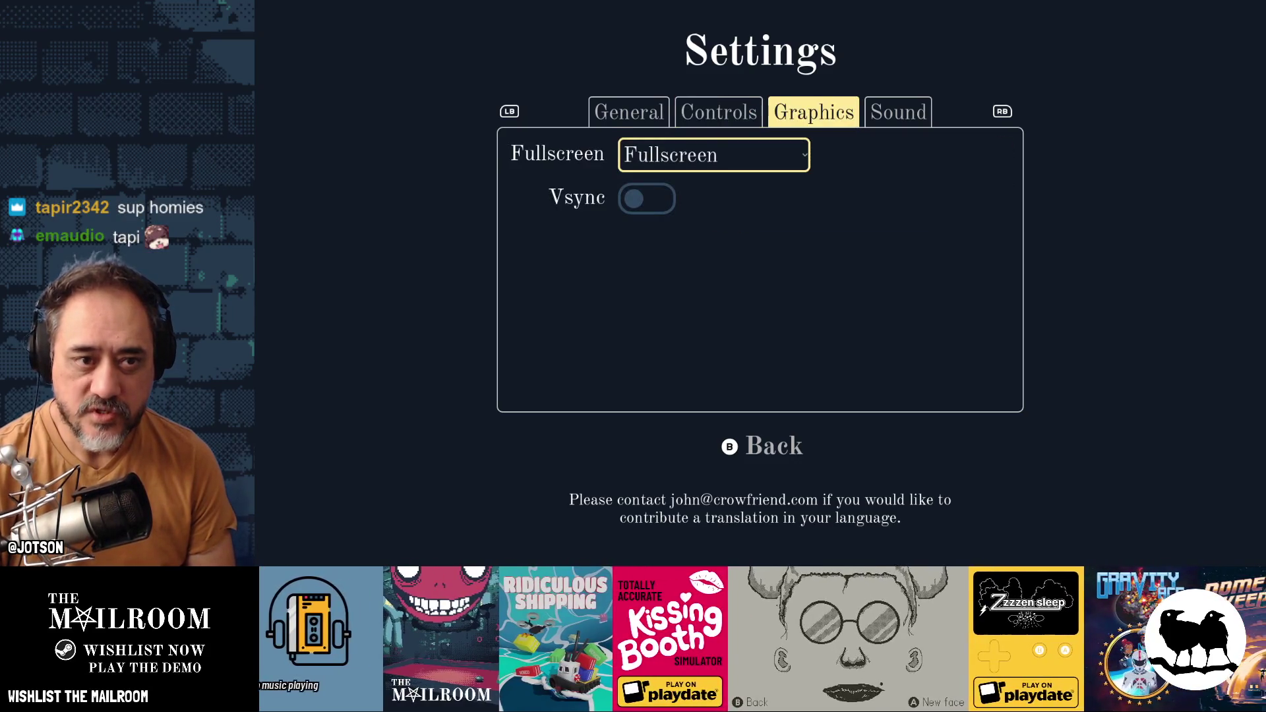
Step: Move across Controls, Graphics, General and Sound, checking focus on Controller sensitivity and Sfx volume
{"action": "key", "text": "Left"}
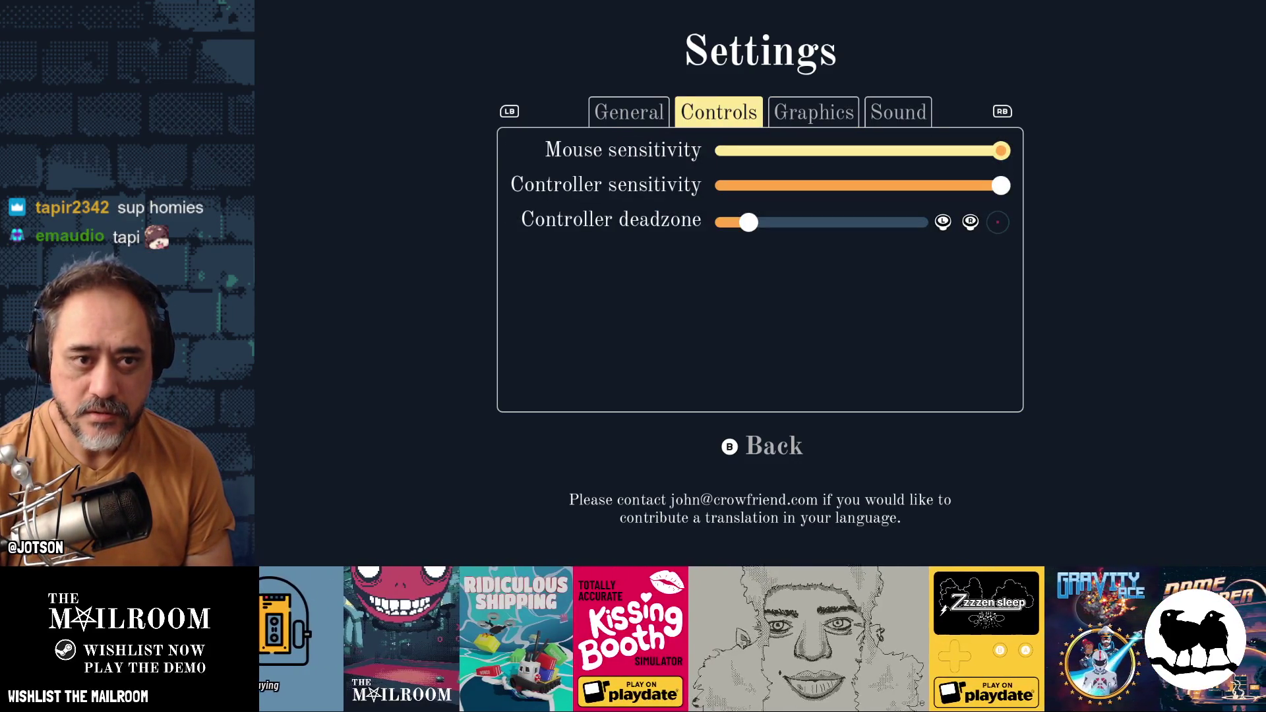
{"action": "key", "text": "Down"}
{"action": "key", "text": "Right"}
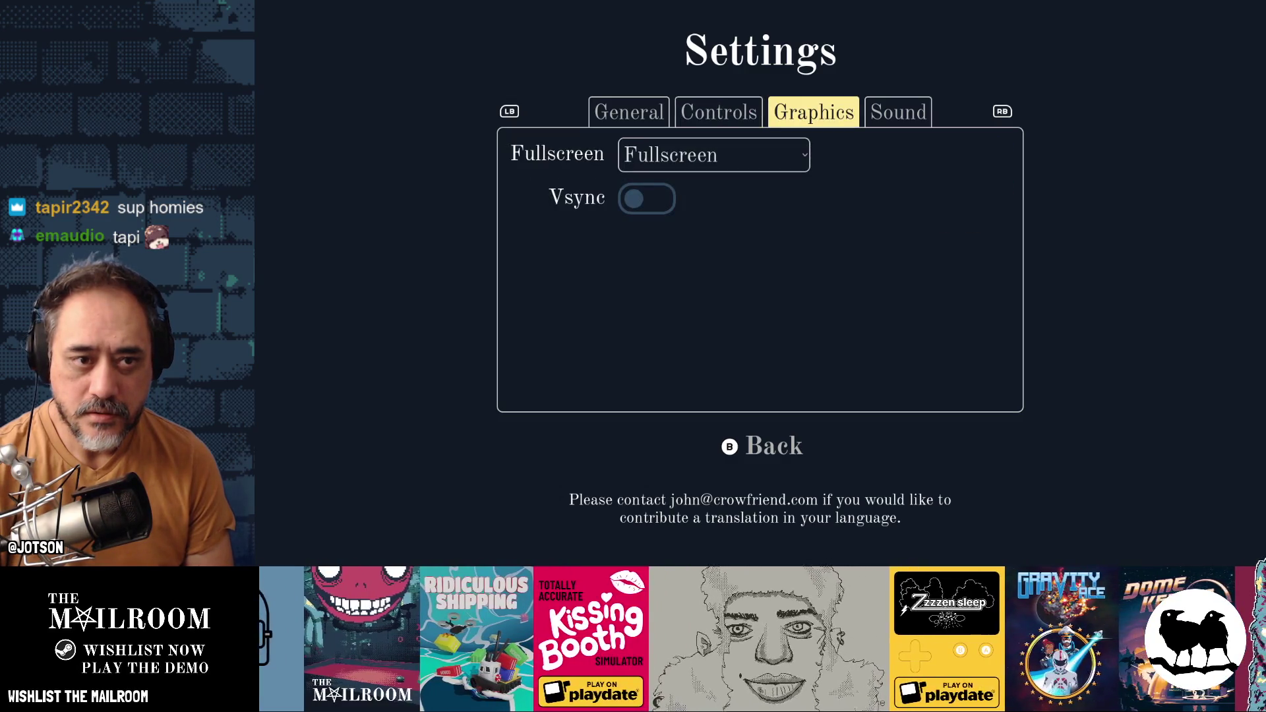
{"action": "key", "text": "Left"}
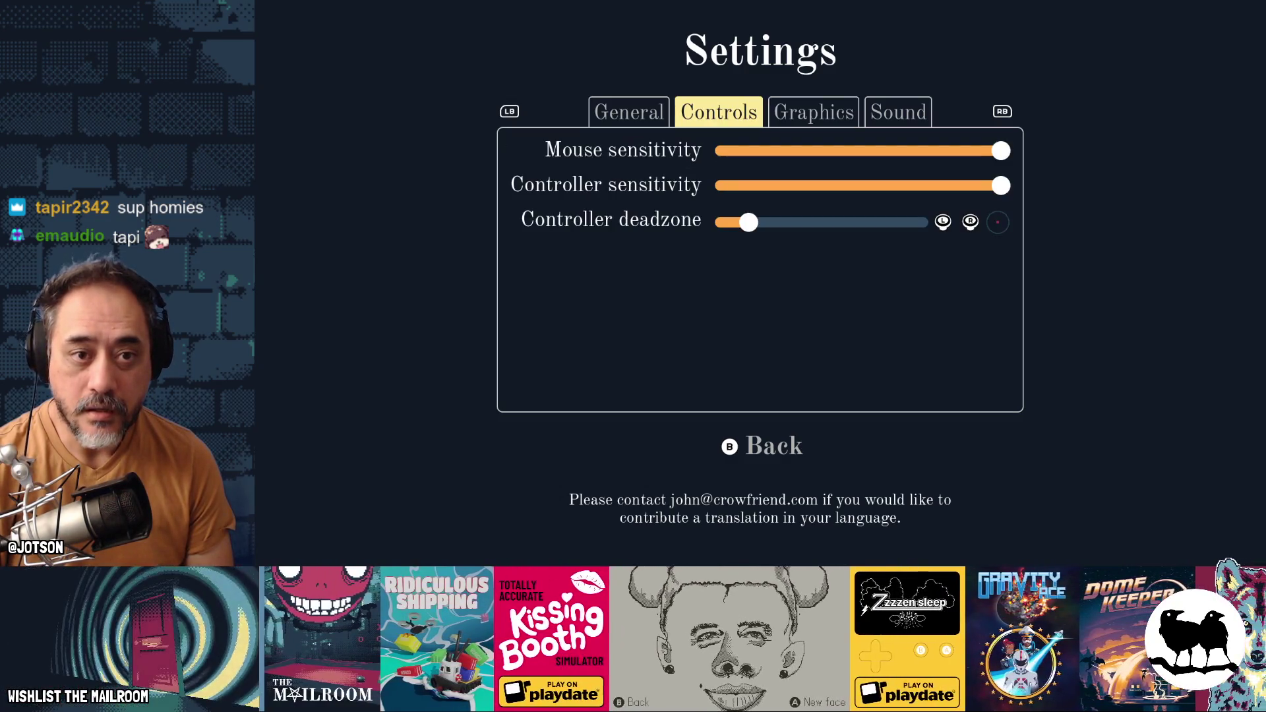
{"action": "key", "text": "Left"}
{"action": "key", "text": "Right"}
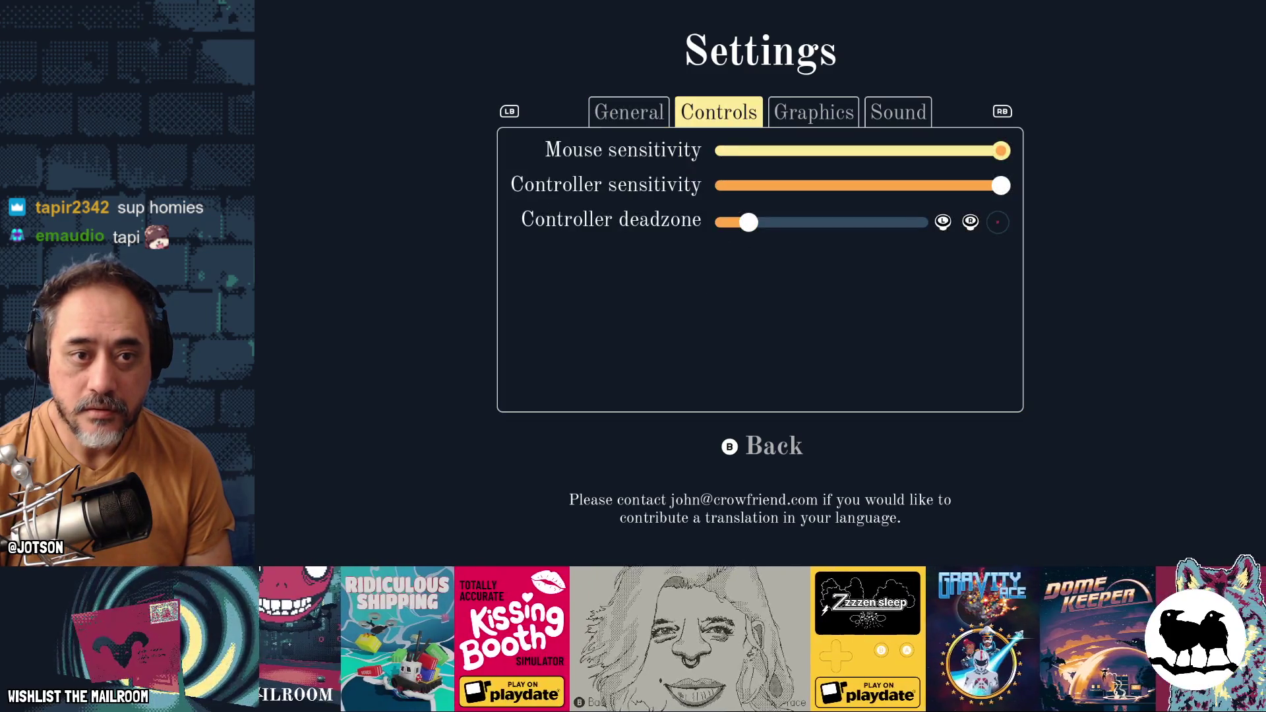
{"action": "key", "text": "Right"}
{"action": "key", "text": "Right"}
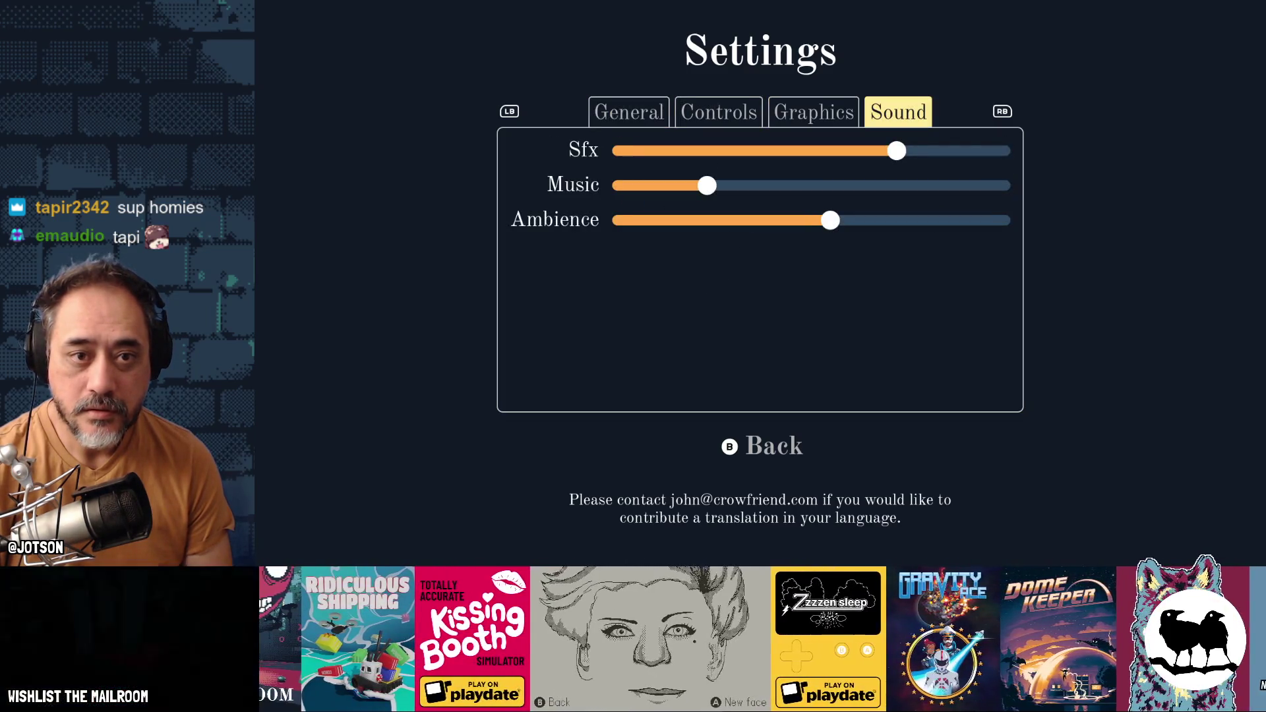
{"action": "key", "text": "Down"}
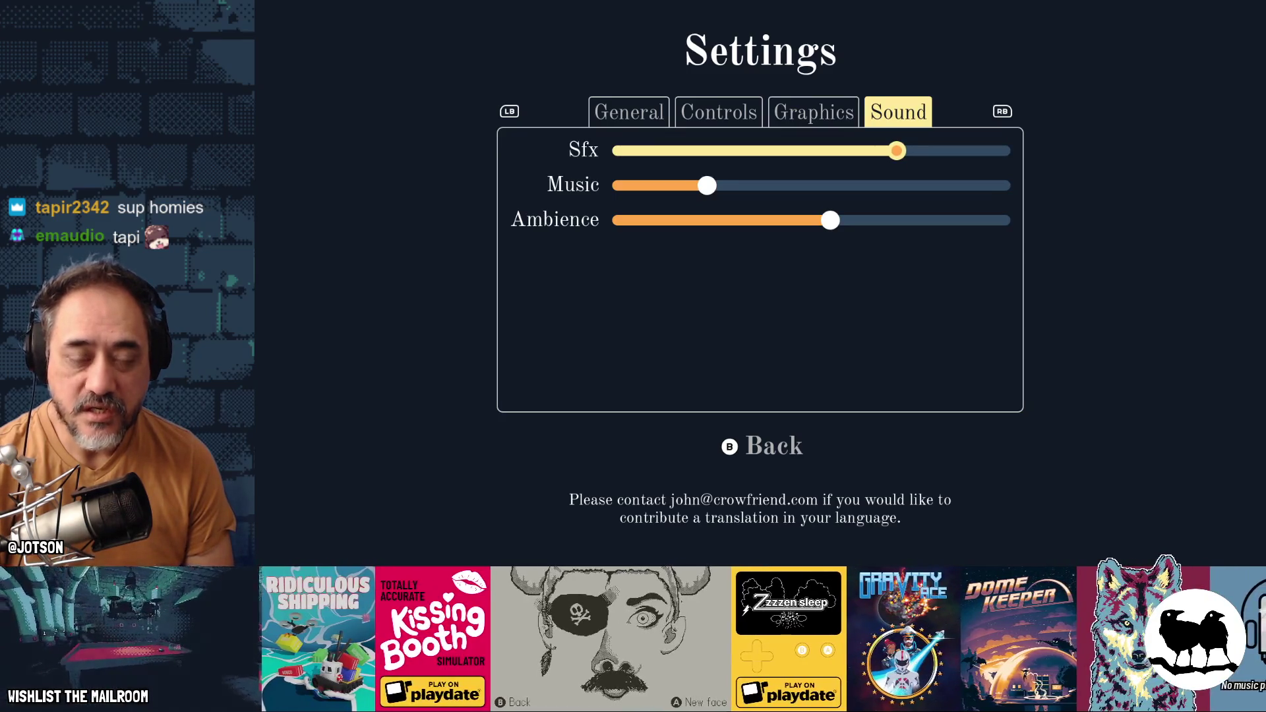
{"action": "key", "text": "Left"}
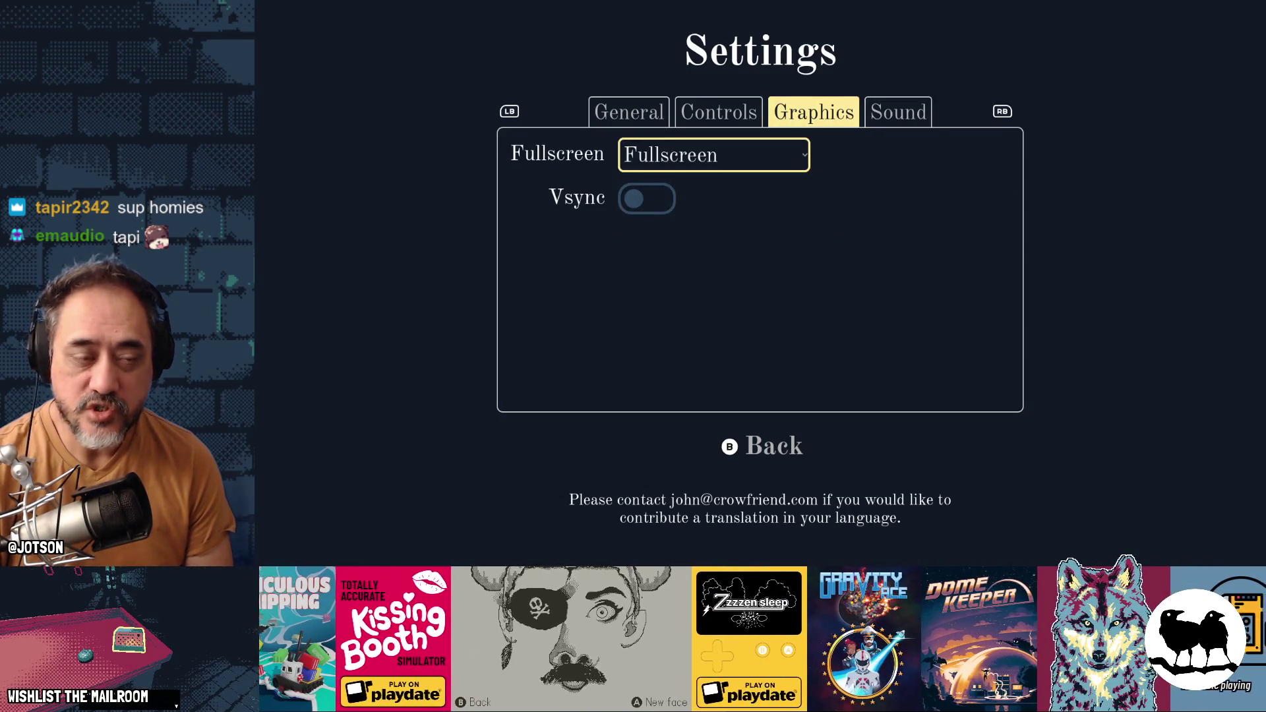
{"action": "key", "text": "Left"}
{"action": "key", "text": "Left"}
Step: Page forward and back through all four settings pages, noting where focus lands on each
{"action": "key", "text": "Right"}
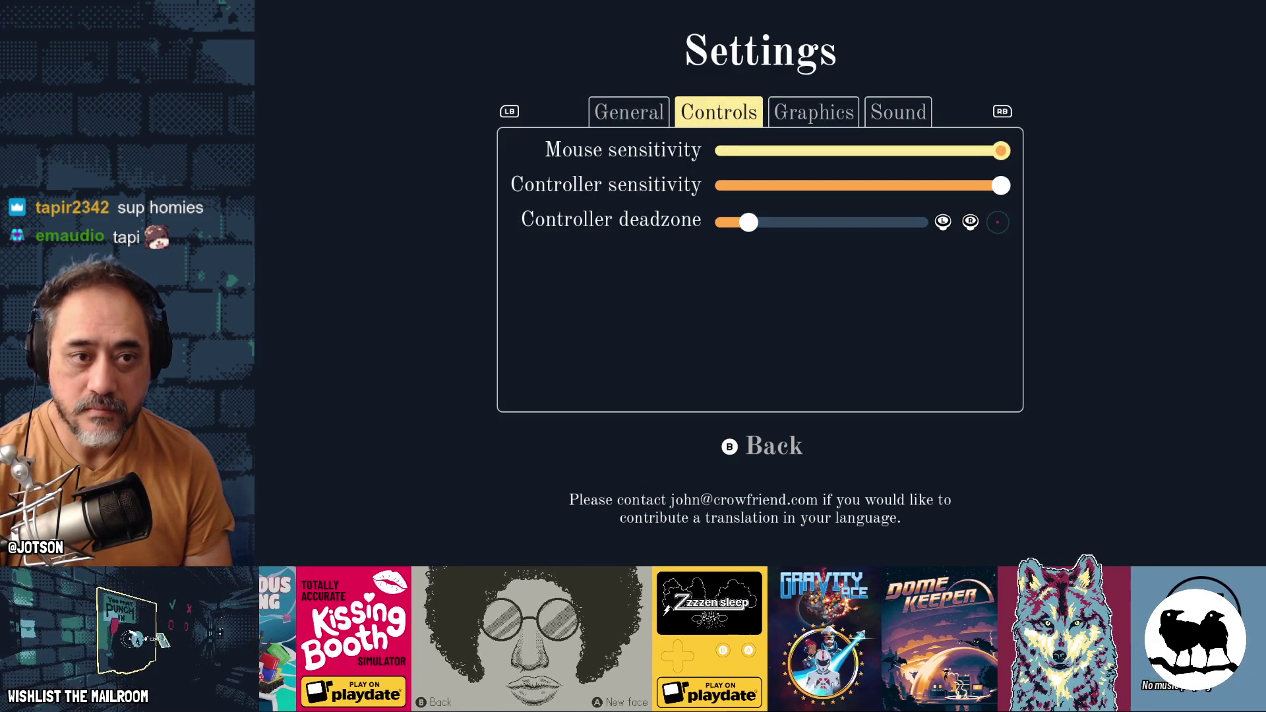
{"action": "key", "text": "Right"}
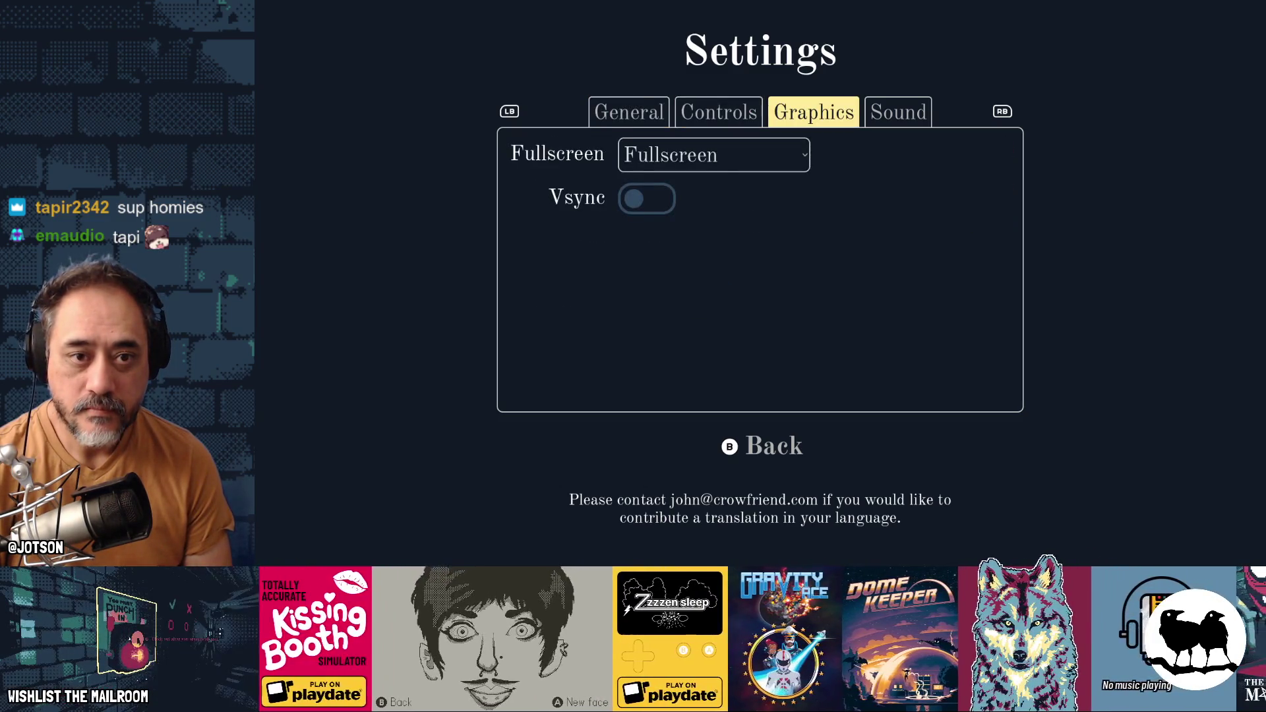
{"action": "key", "text": "Right"}
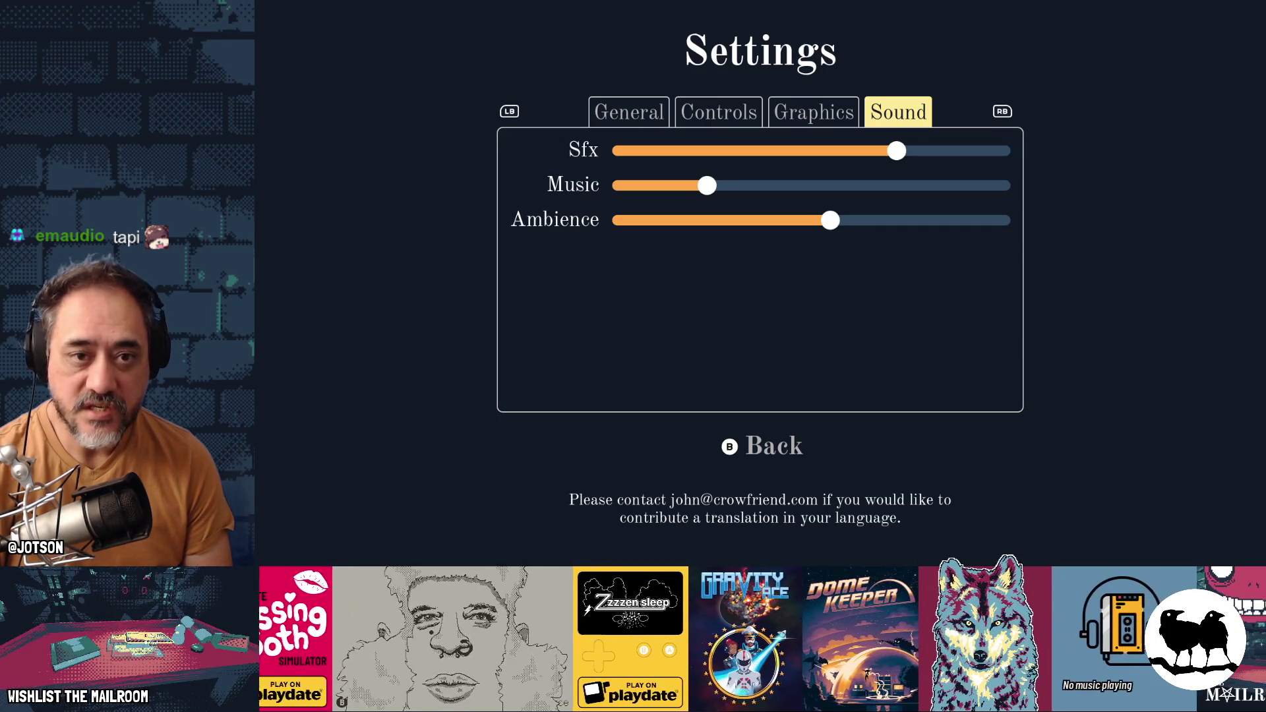
{"action": "key", "text": "Left"}
{"action": "key", "text": "Left"}
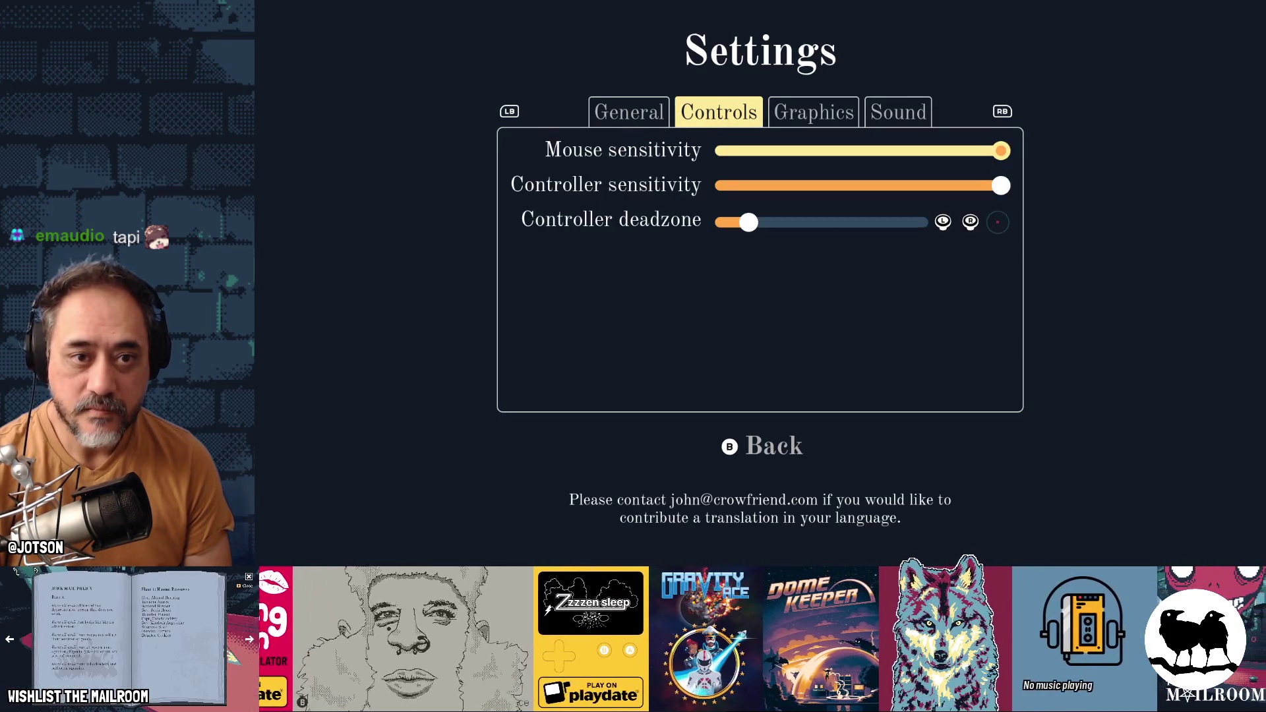
{"action": "key", "text": "Right"}
{"action": "key", "text": "Right"}
{"action": "key", "text": "Left"}
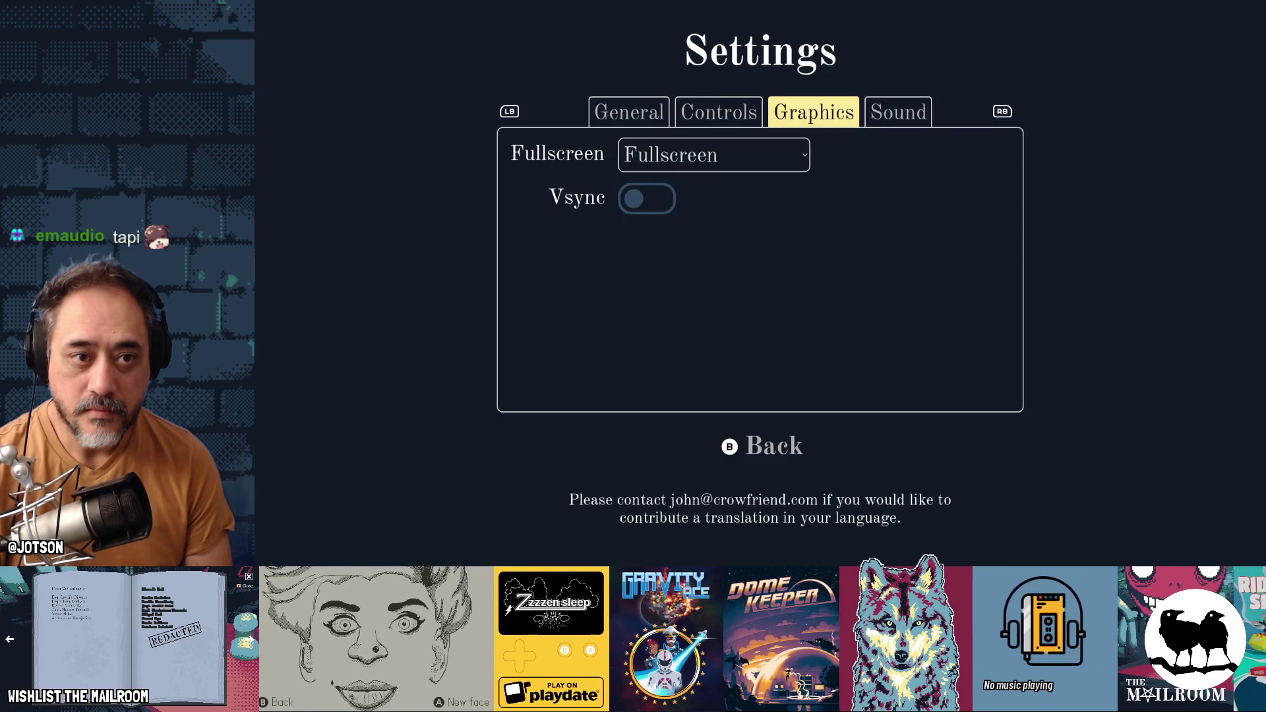
{"action": "key", "text": "Left"}
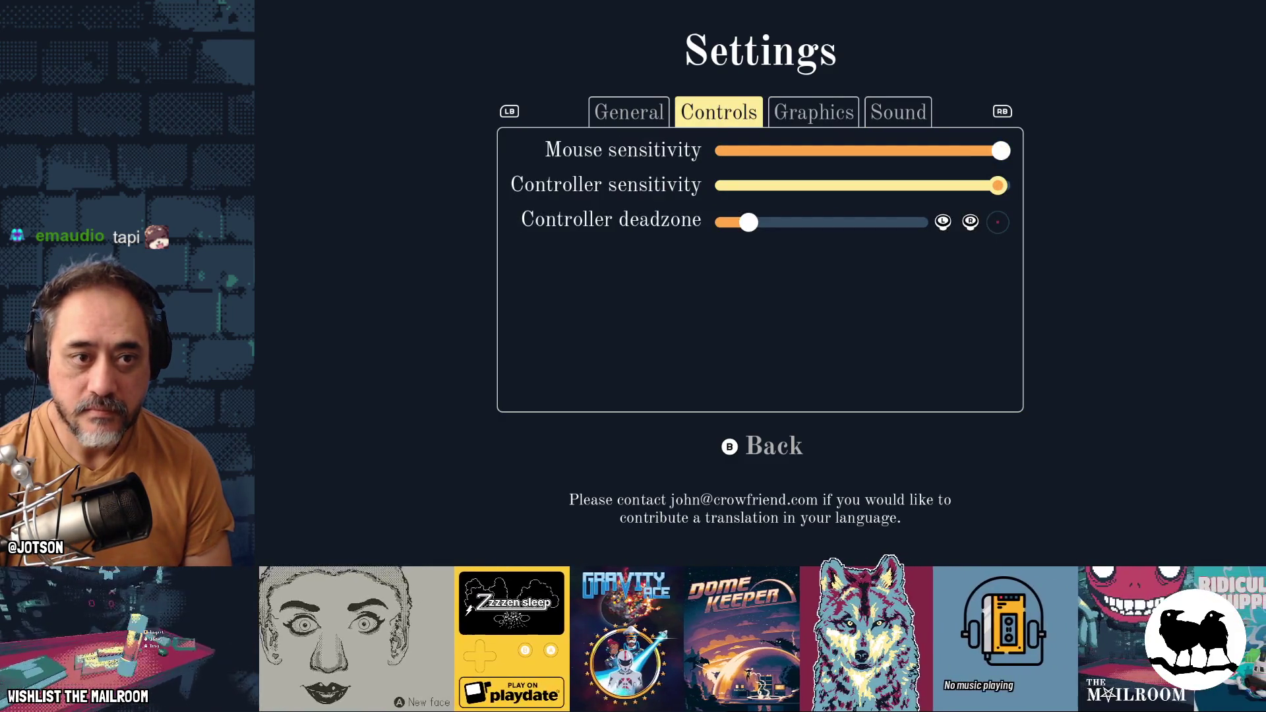
{"action": "key", "text": "Left"}
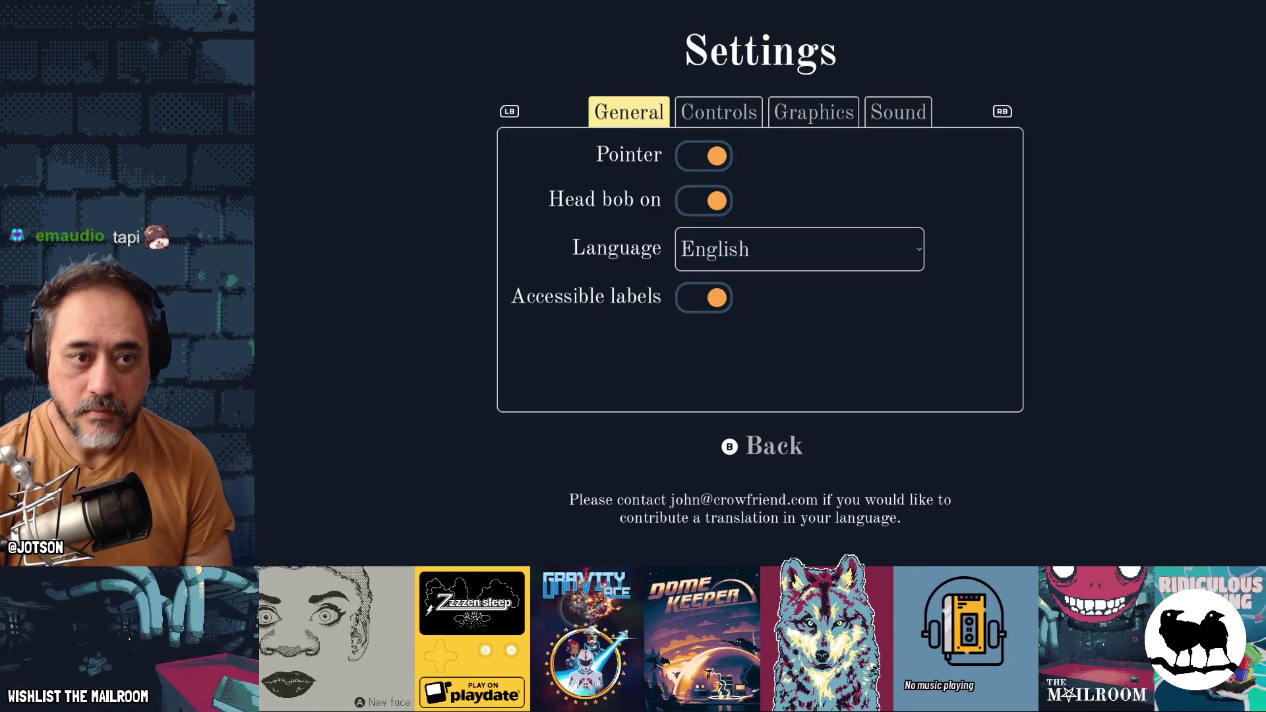
{"action": "key", "text": "Right"}
{"action": "key", "text": "Right"}
{"action": "key", "text": "Right"}
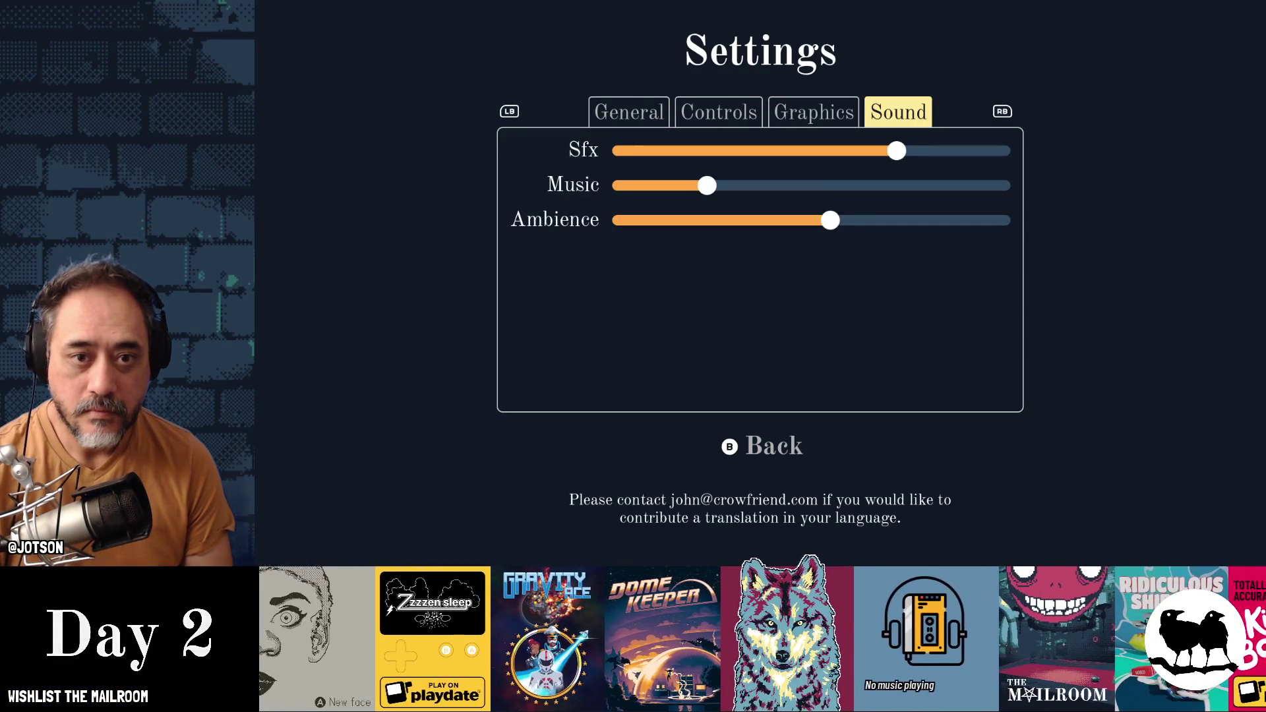
{"action": "key", "text": "Down"}
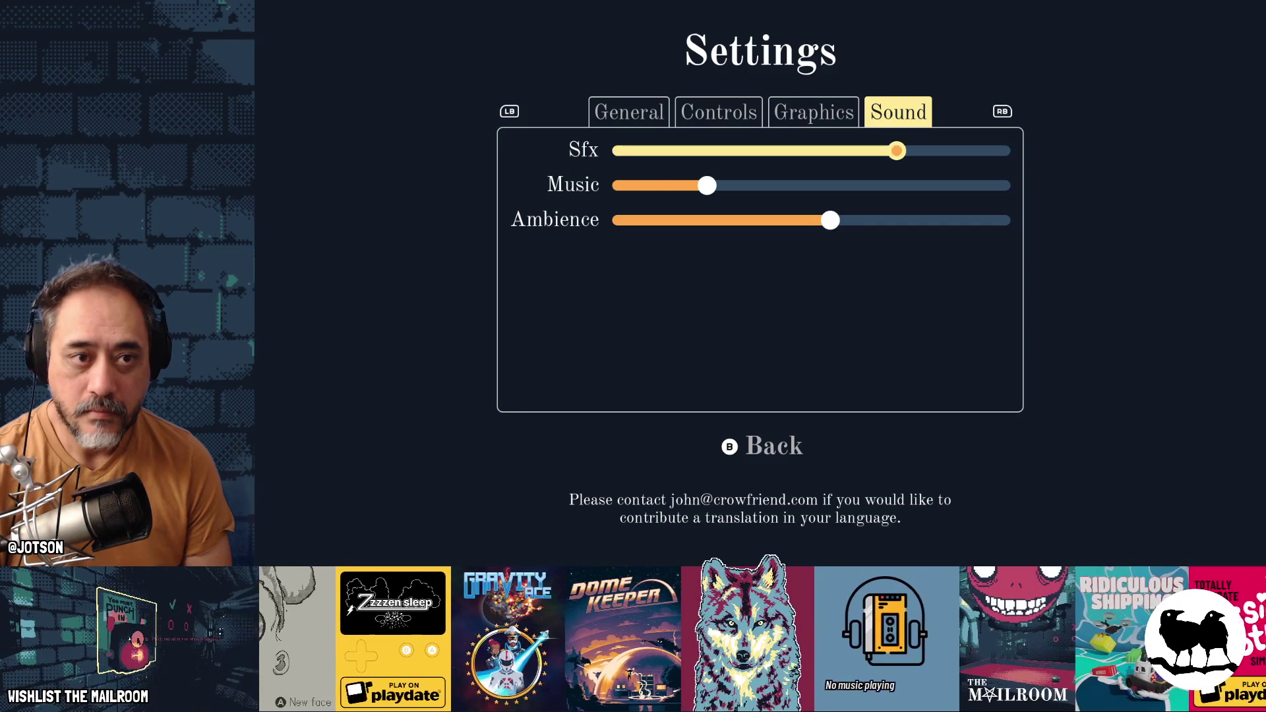
{"action": "key", "text": "Left"}
{"action": "key", "text": "Left"}
{"action": "key", "text": "Left"}
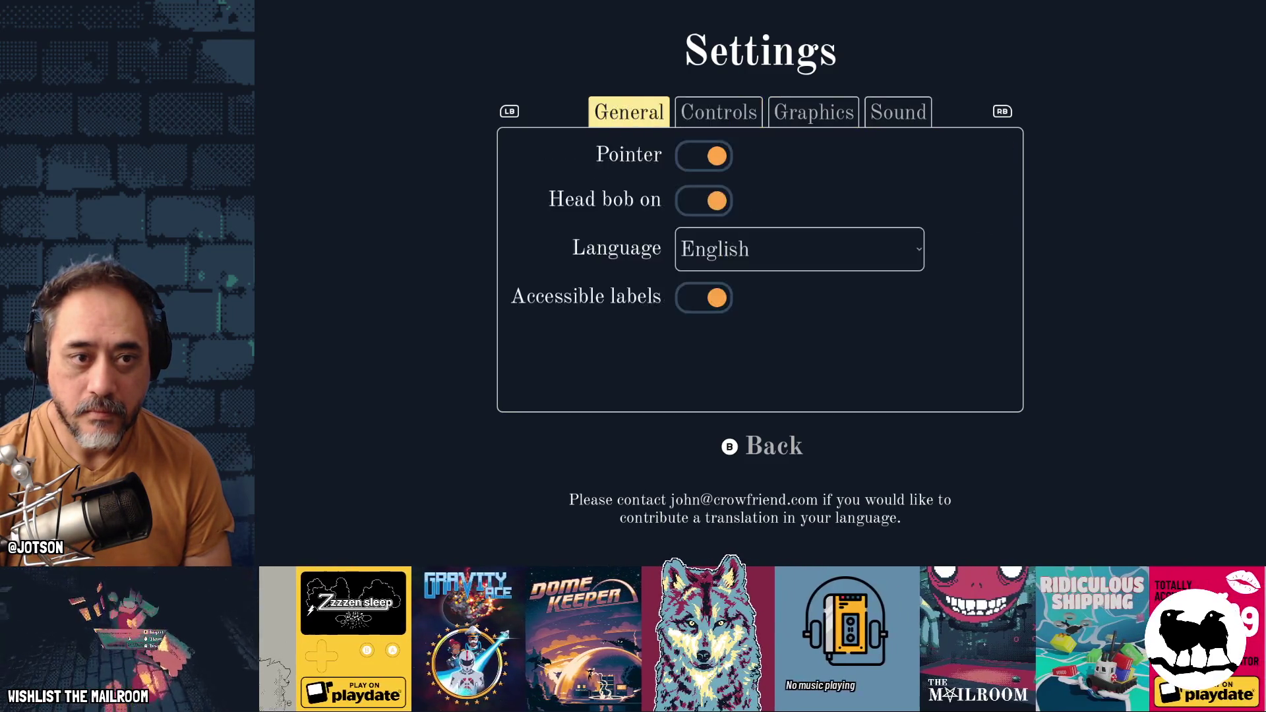
{"action": "key", "text": "Right"}
{"action": "key", "text": "Right"}
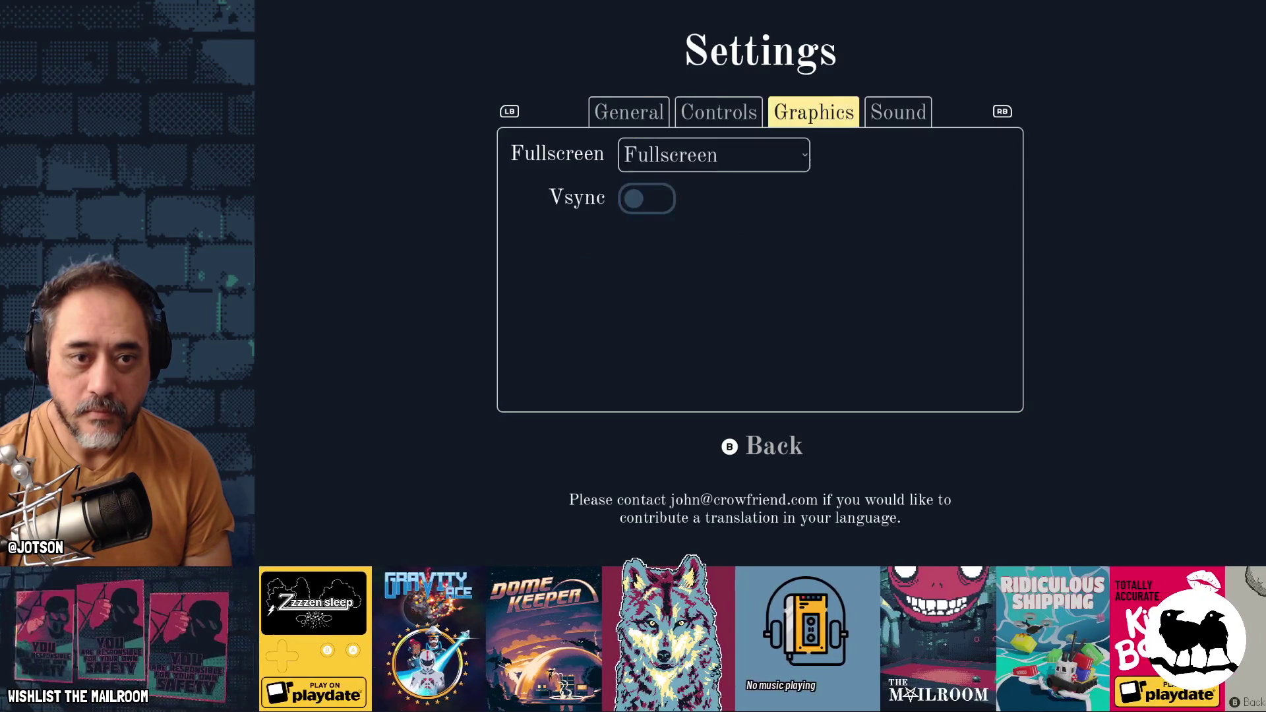
{"action": "key", "text": "Right"}
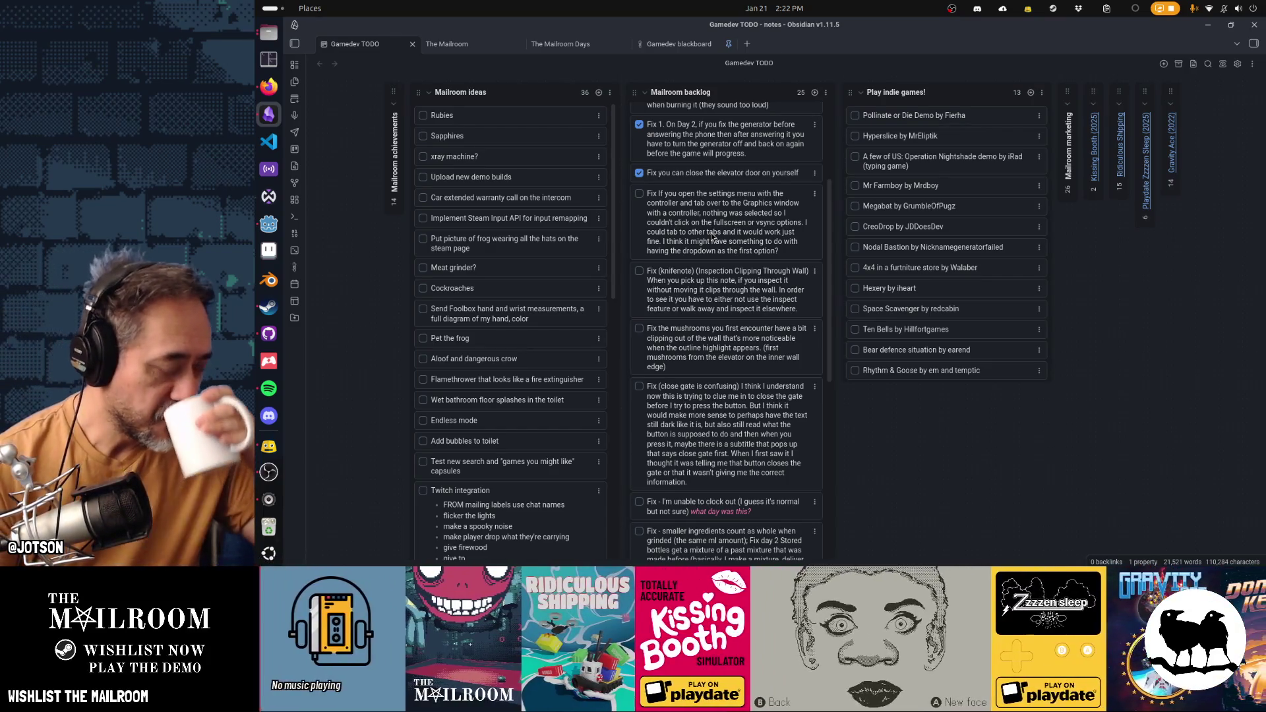
Step: Return to the Godot editor and close the elevator scene tab
{"action": "left_click", "coordinate": [268, 224]}
{"action": "middle_click", "coordinate": [488, 70]}
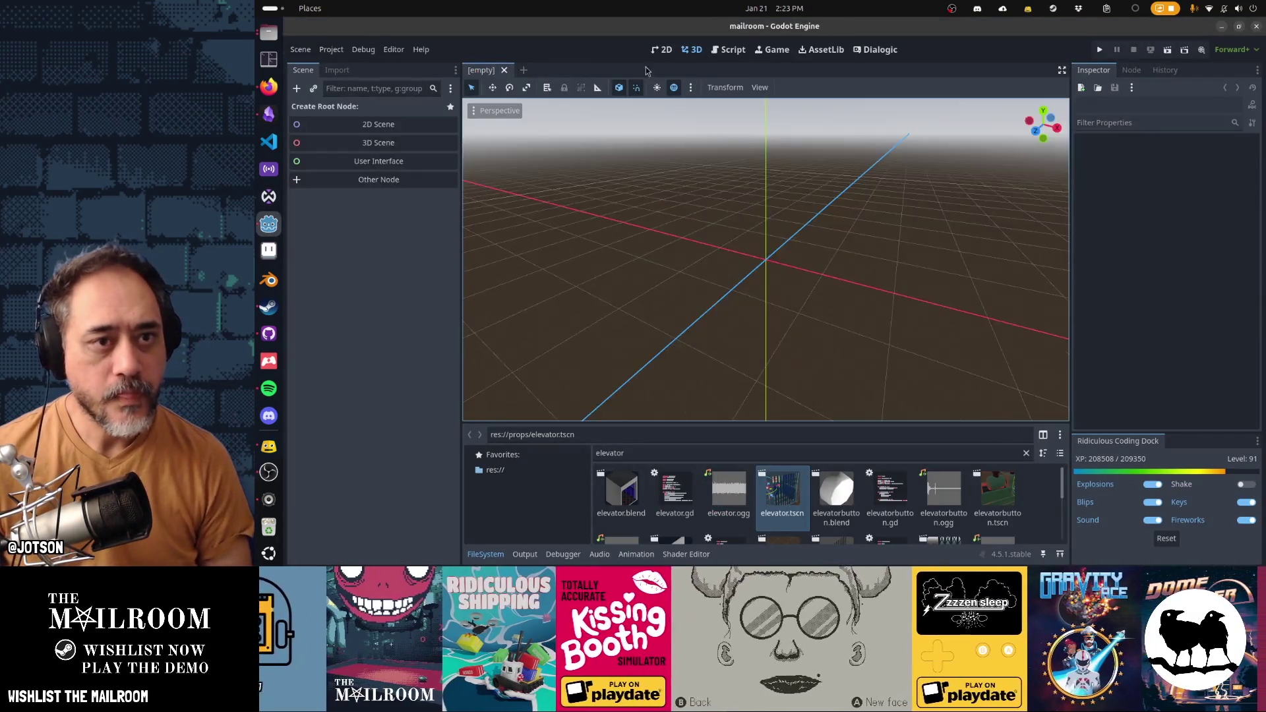
{"action": "left_click", "coordinate": [729, 49]}
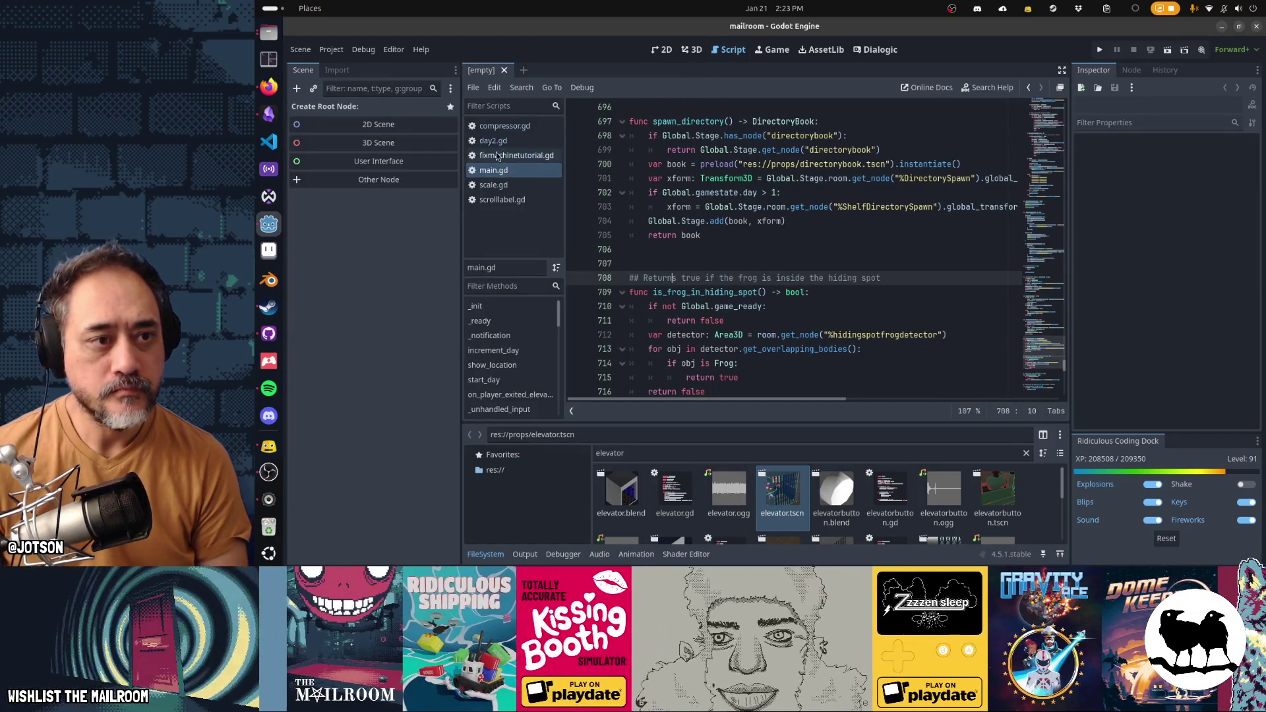
Step: Close every open script including scale.gd, then search the file finder for 'settings'
{"action": "middle_click", "coordinate": [506, 125]}
{"action": "middle_click", "coordinate": [507, 125]}
{"action": "middle_click", "coordinate": [507, 125]}
{"action": "middle_click", "coordinate": [507, 126]}
{"action": "middle_click", "coordinate": [508, 132]}
{"action": "middle_click", "coordinate": [509, 132]}
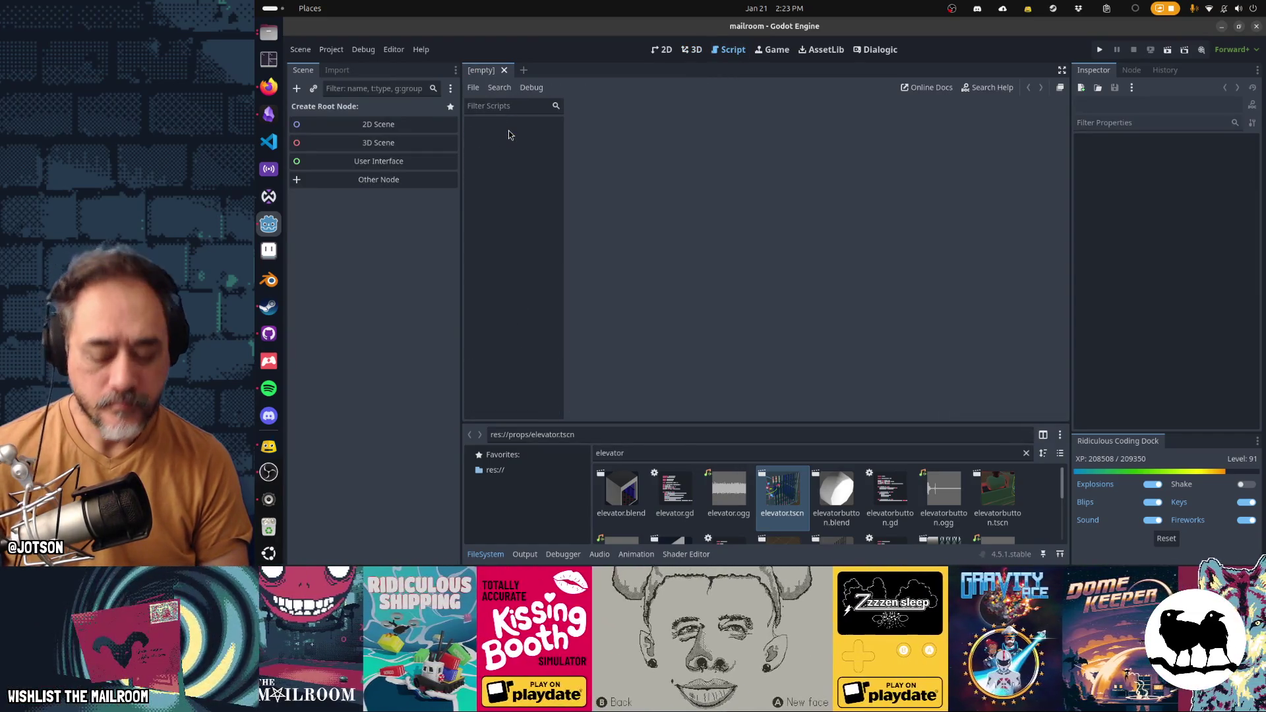
{"action": "key", "text": "shift+alt+o"}
{"action": "type", "text": "settings"}
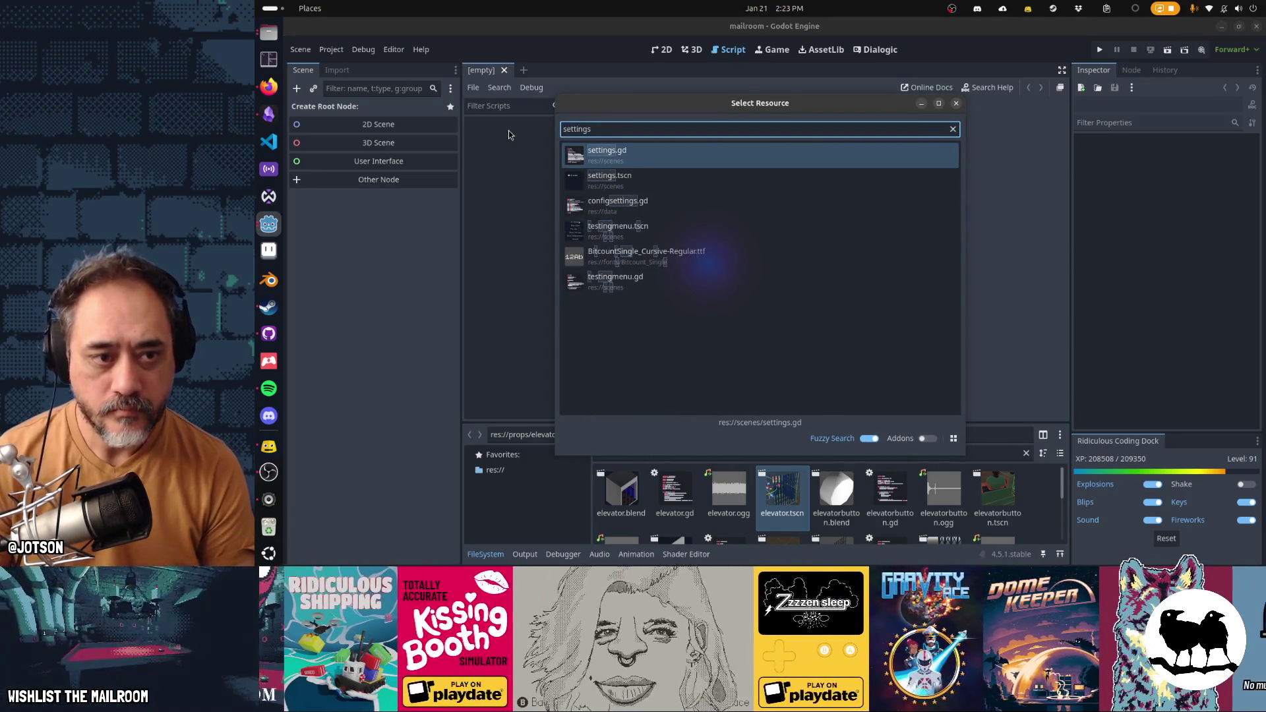
Step: Open settings.gd and find its grab_focus call
{"action": "key", "text": "Return"}
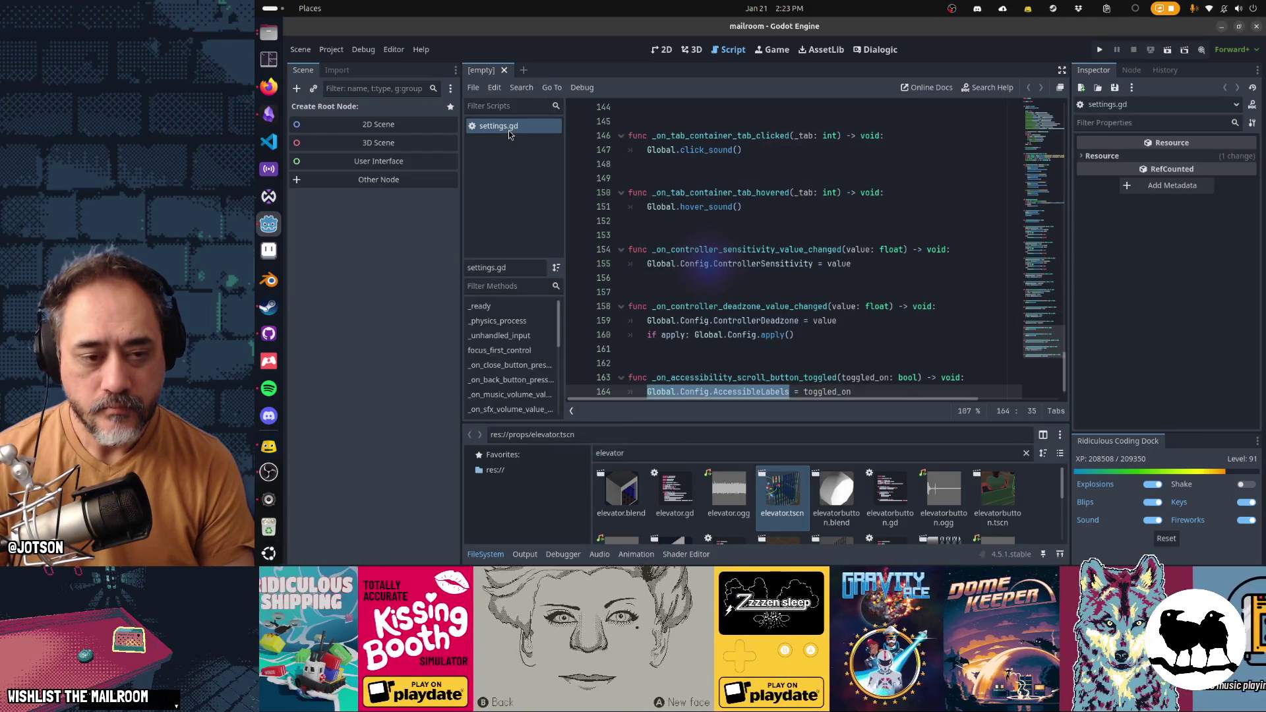
{"action": "key", "text": "ctrl+f"}
{"action": "type", "text": "grab"}
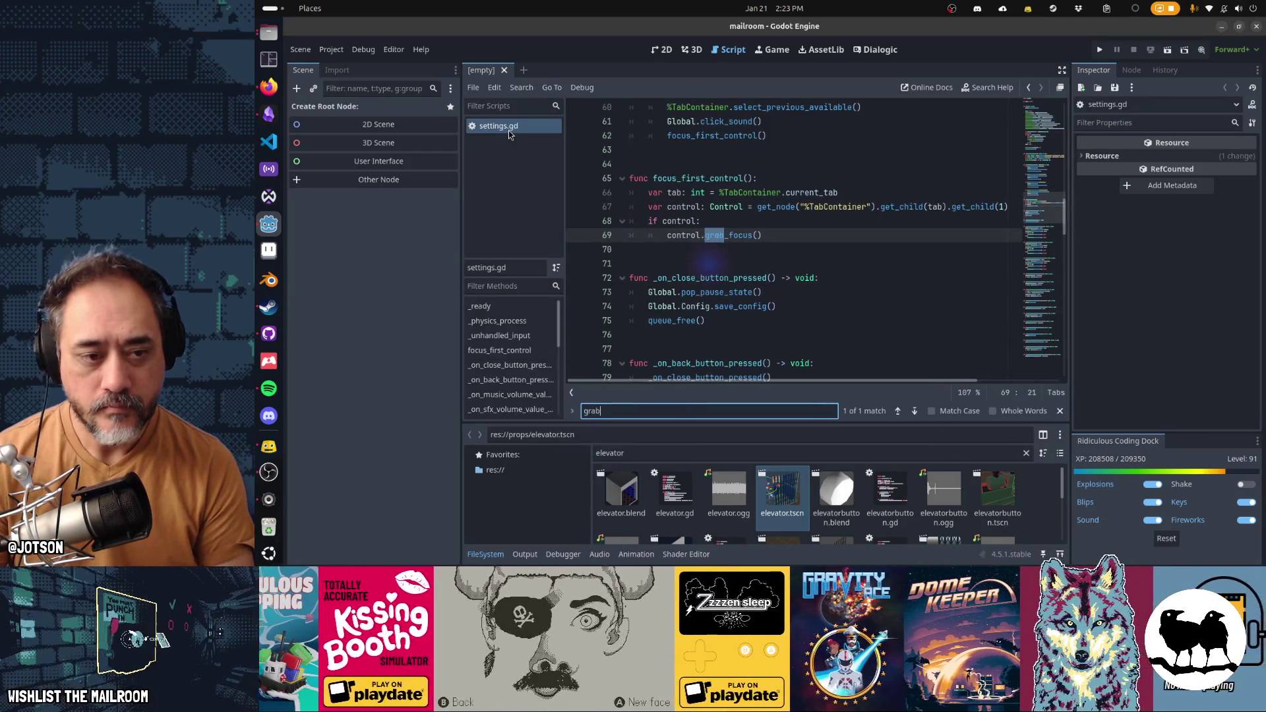
{"action": "type", "text": "_focus"}
{"action": "key", "text": "Escape"}
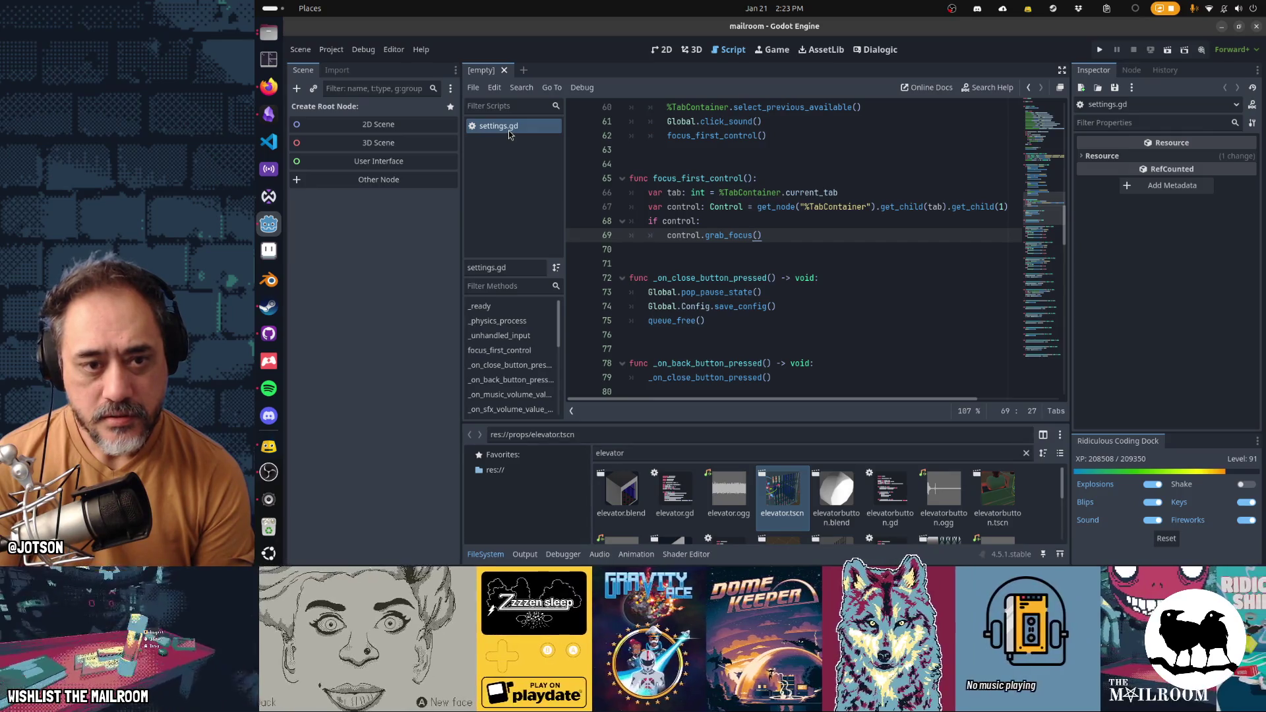
Step: Inspect line 67's get_child(tab) lookup and the trailing get_child(1) call
{"action": "key", "text": "Up"}
{"action": "key", "text": "Up"}
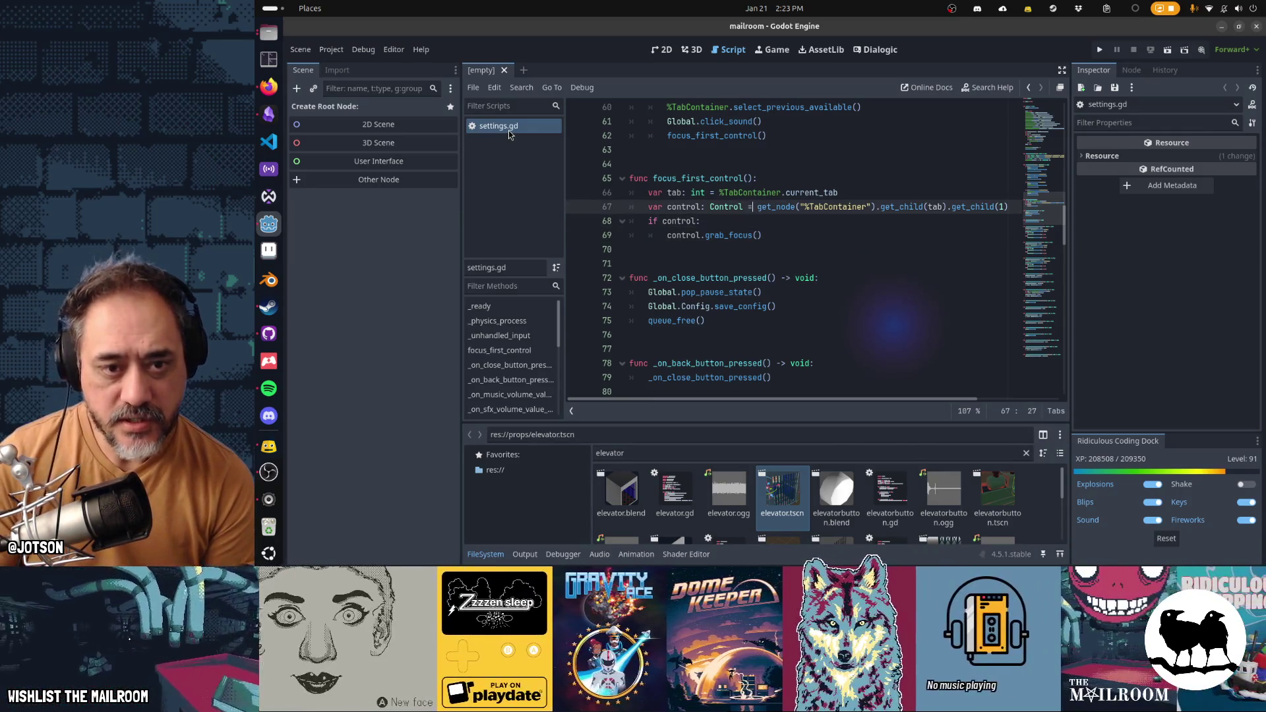
{"action": "key", "text": "ctrl+shift+Right"}
{"action": "key", "text": "ctrl+shift+Right"}
{"action": "key", "text": "ctrl+shift+Right"}
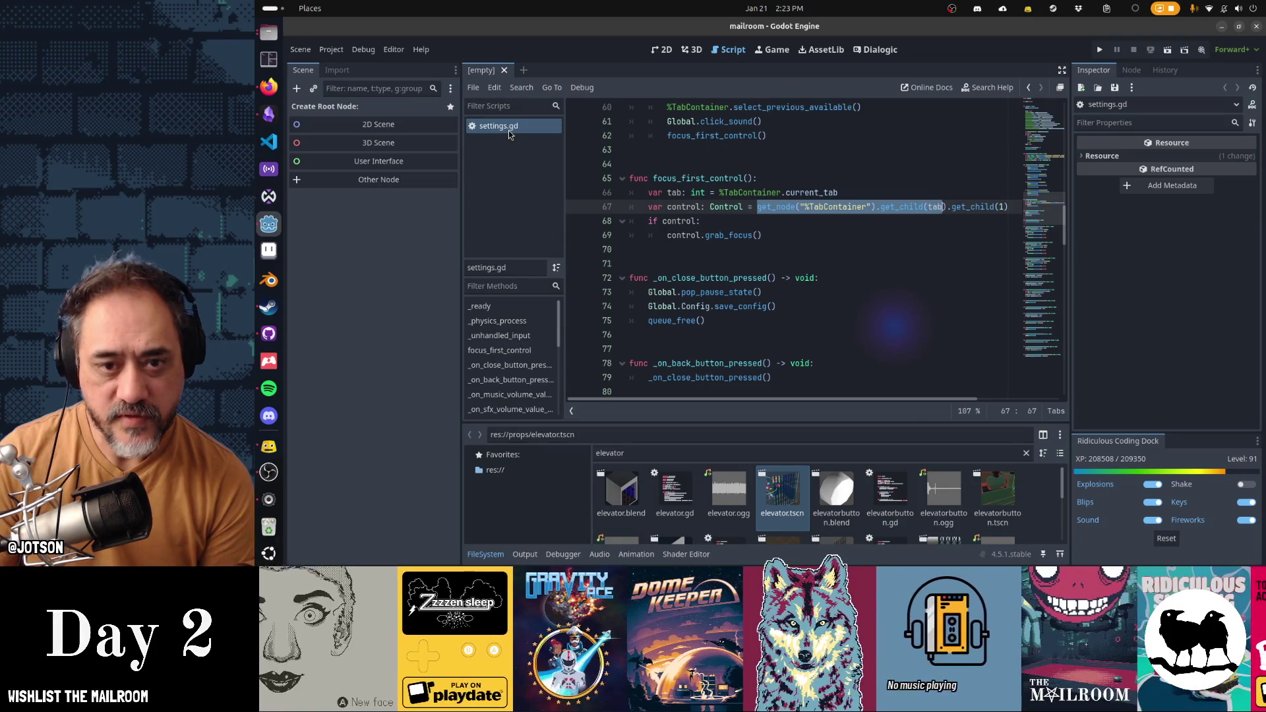
{"action": "key", "text": "Right"}
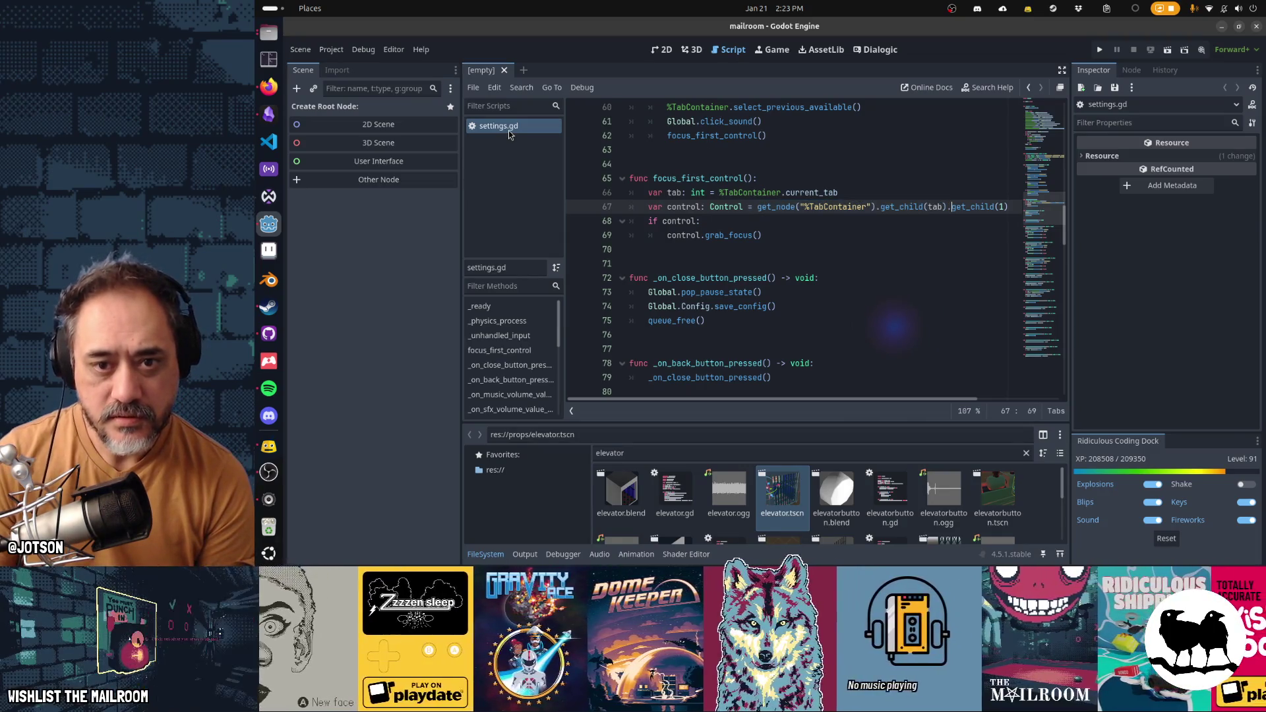
{"action": "key", "text": "shift+End"}
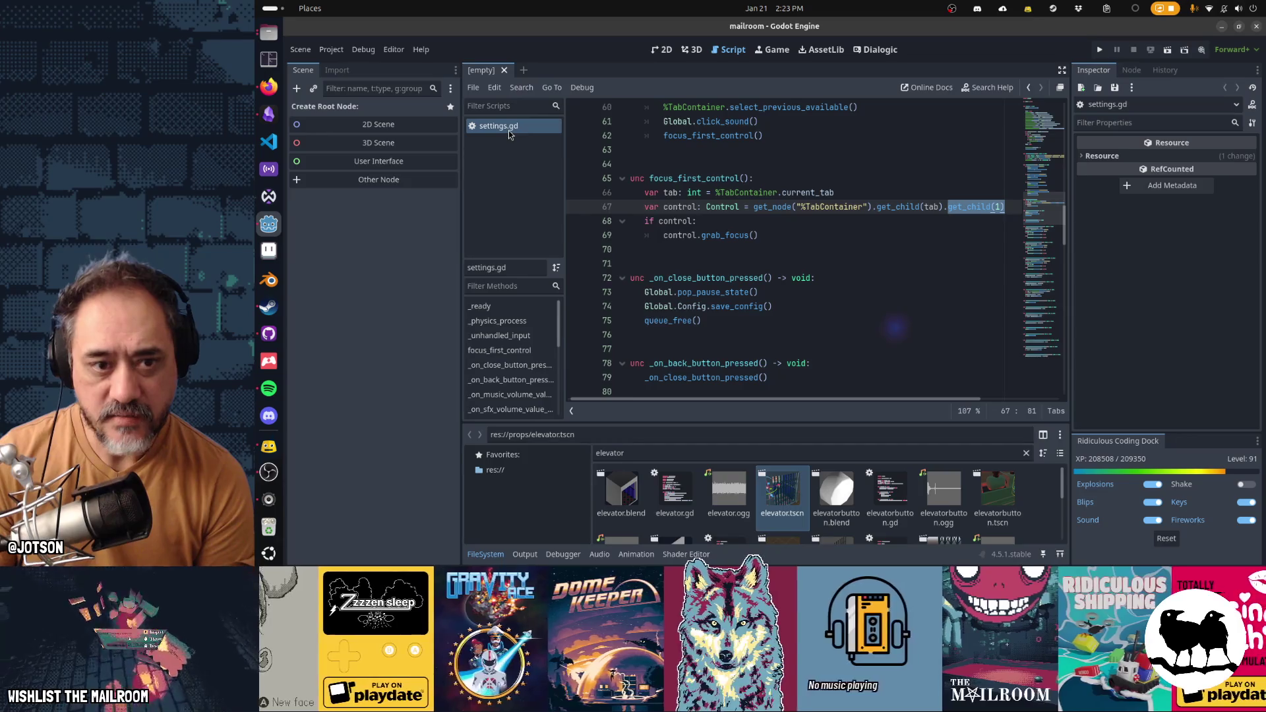
{"action": "key", "text": "Down"}
{"action": "key", "text": "Down"}
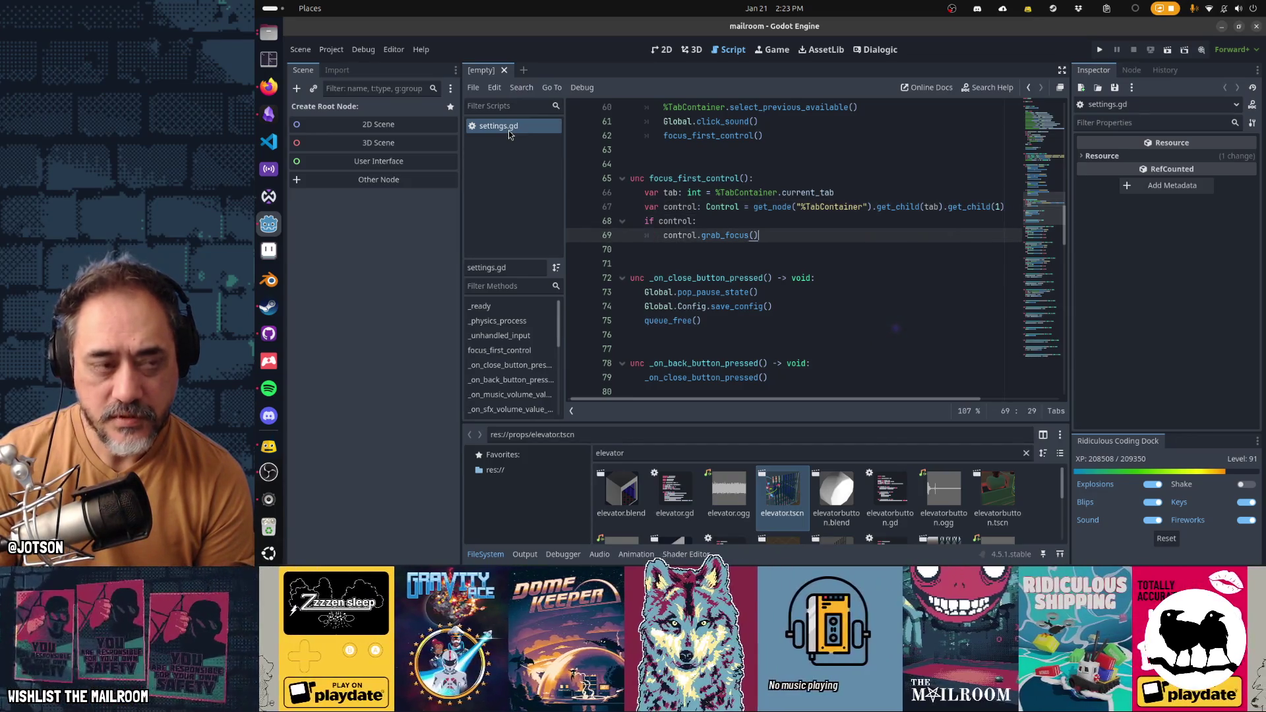
{"action": "key", "text": "shift+alt+o"}
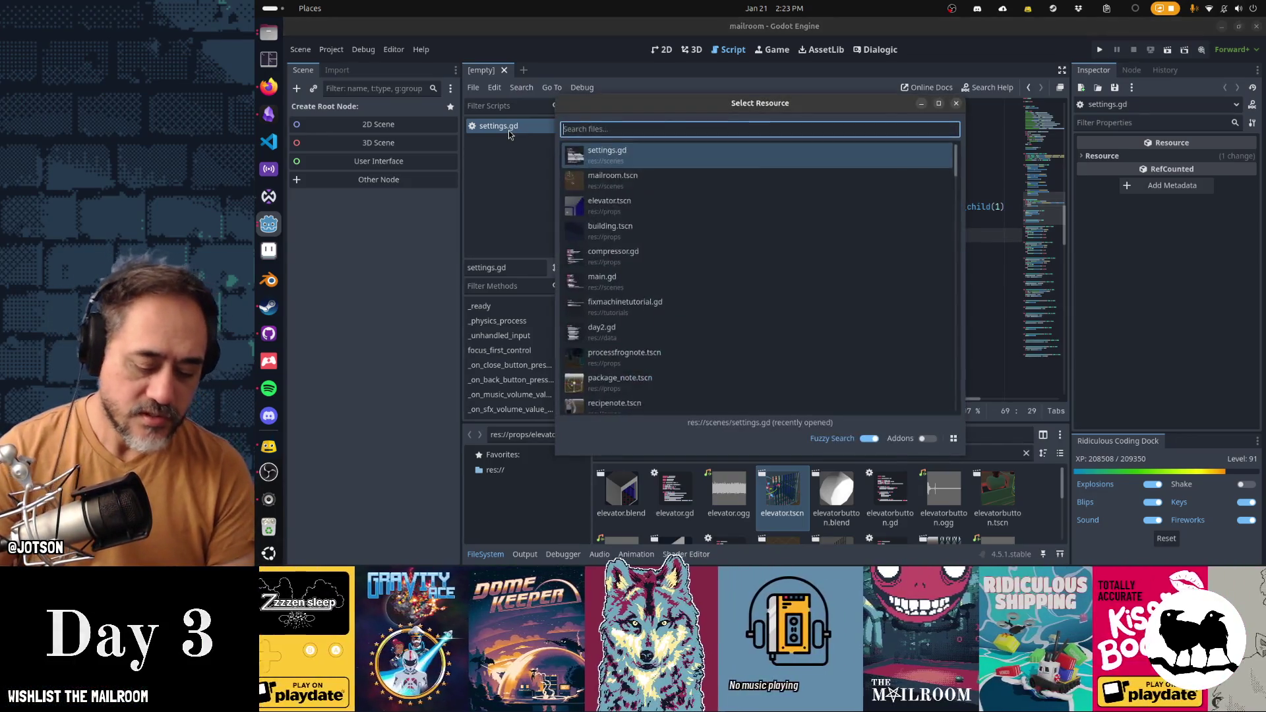
Step: Dismiss the 'glob' file search and inspect the TabContainer, SettingsTabGeneral and PointerLabel nodes
{"action": "type", "text": "glob"}
{"action": "key", "text": "Escape"}
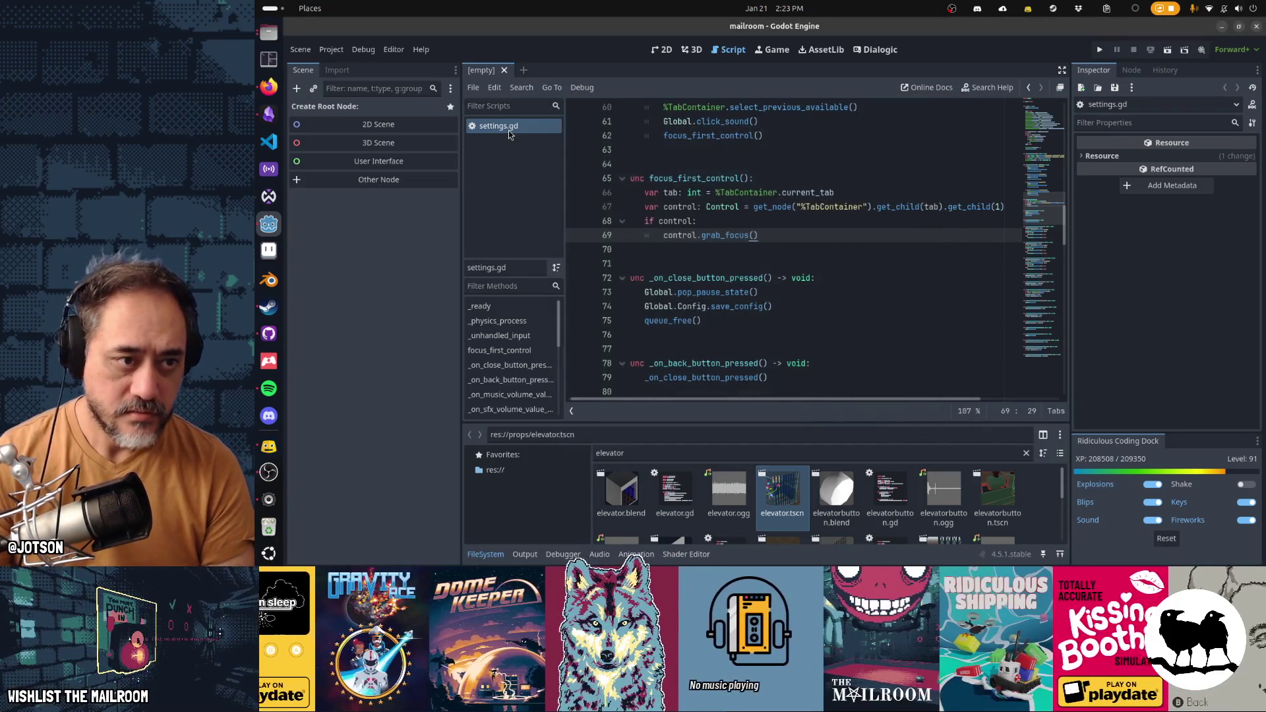
{"action": "left_click", "coordinate": [366, 172]}
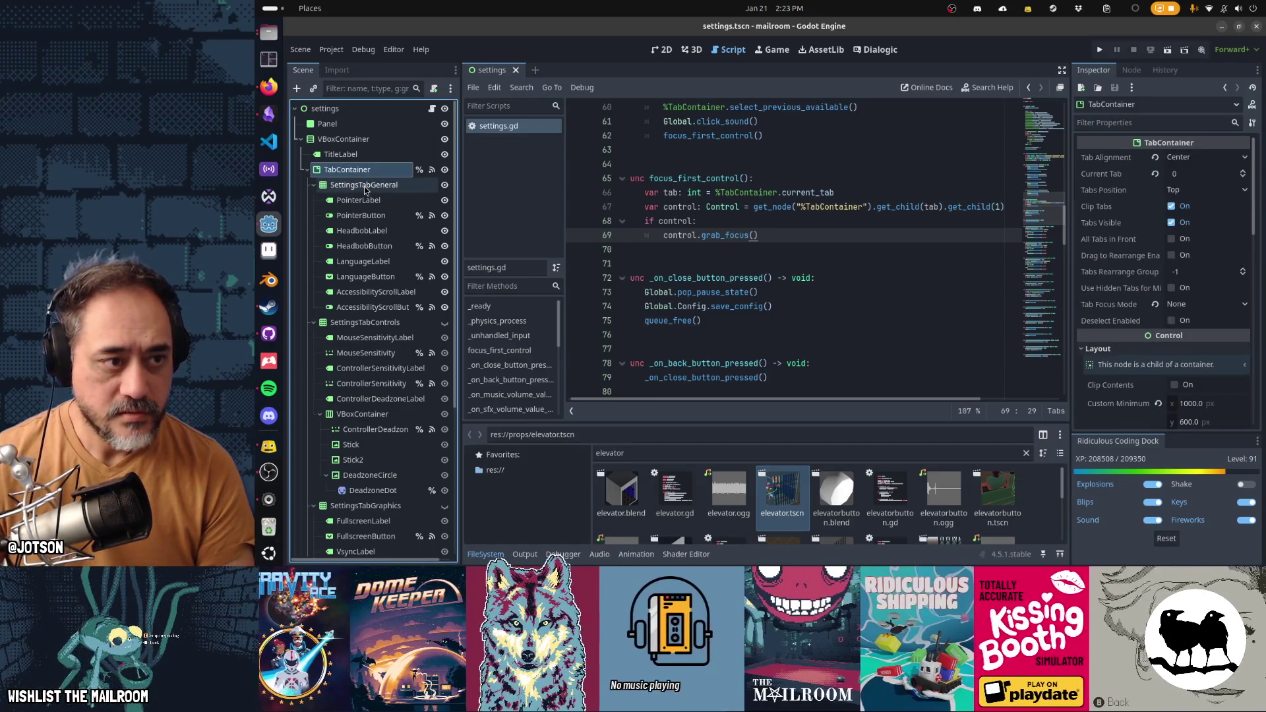
{"action": "left_click", "coordinate": [365, 188]}
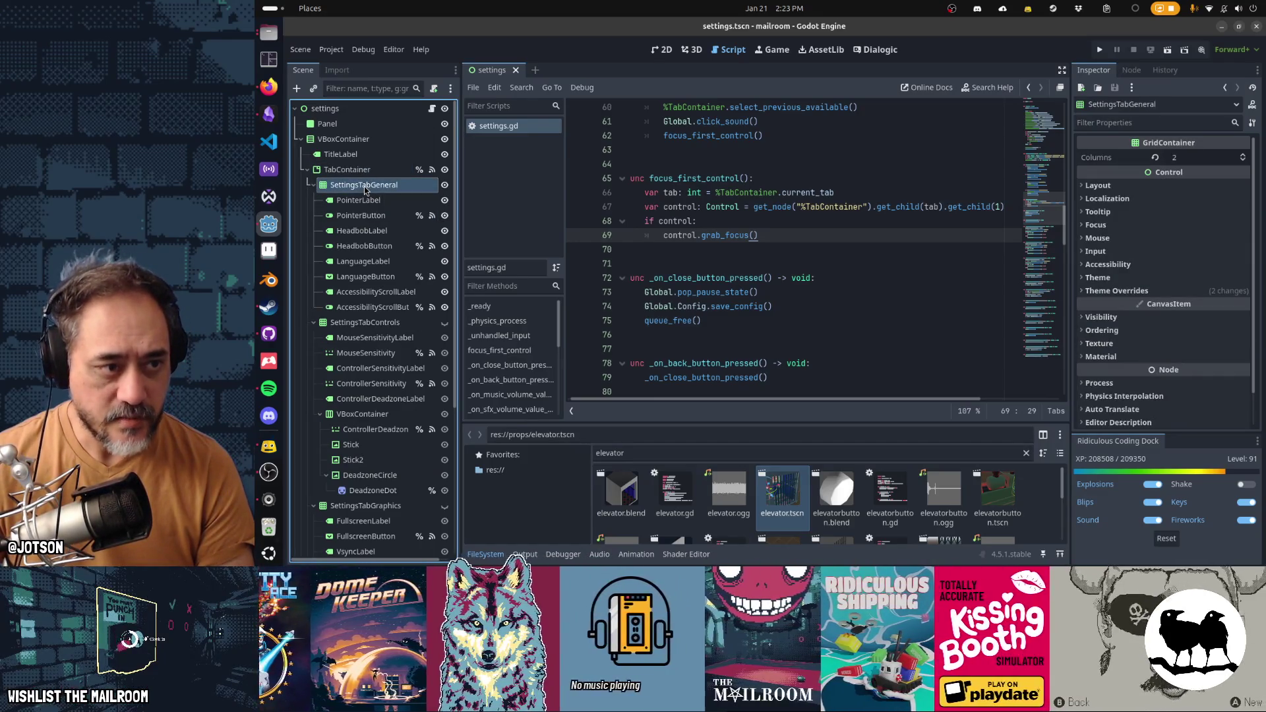
{"action": "left_click", "coordinate": [364, 204]}
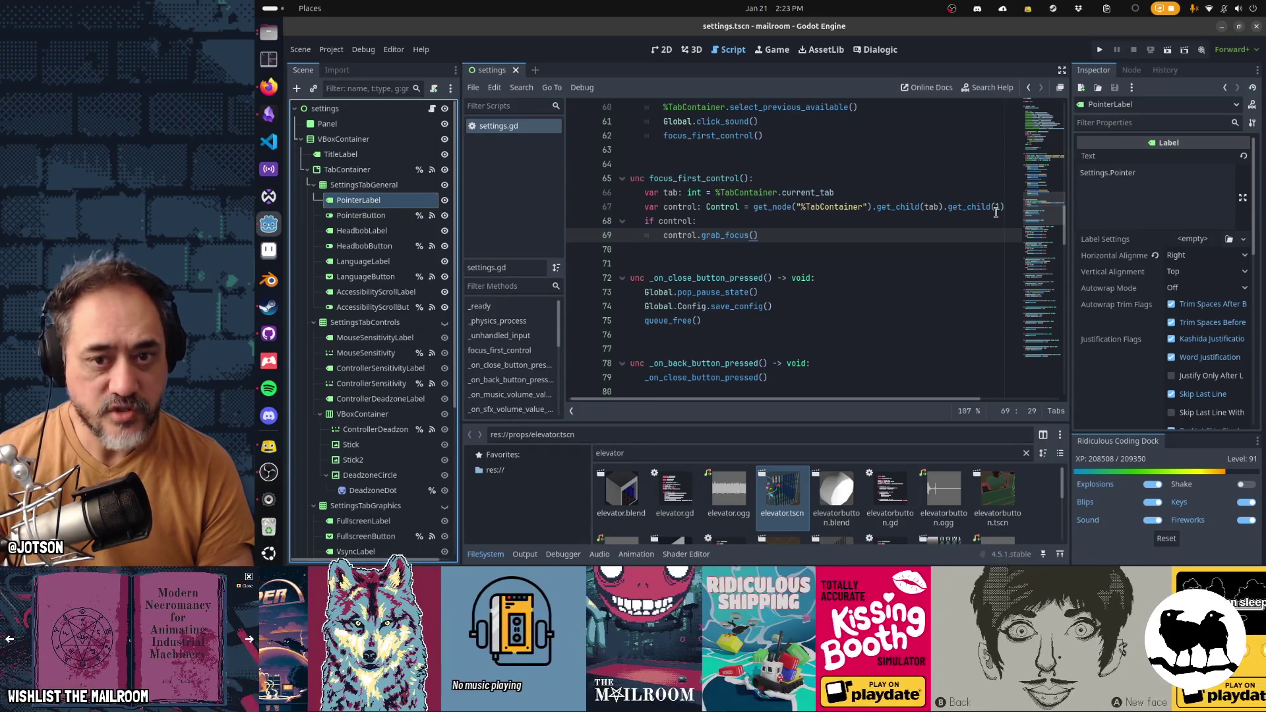
{"action": "left_click", "coordinate": [1003, 209]}
Step: Compare the PointerButton and PointerLabel properties, then inspect MouseSensitivity and FullscreenButton
{"action": "left_click", "coordinate": [389, 216]}
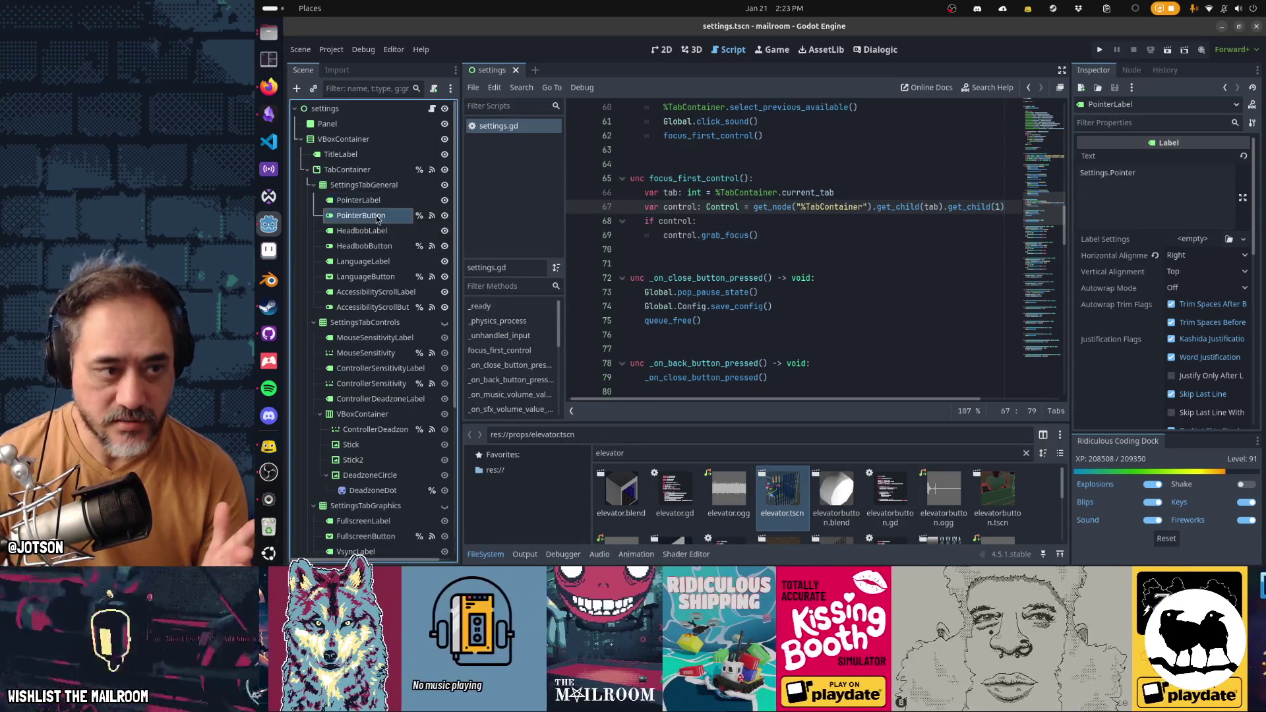
{"action": "left_click", "coordinate": [371, 205]}
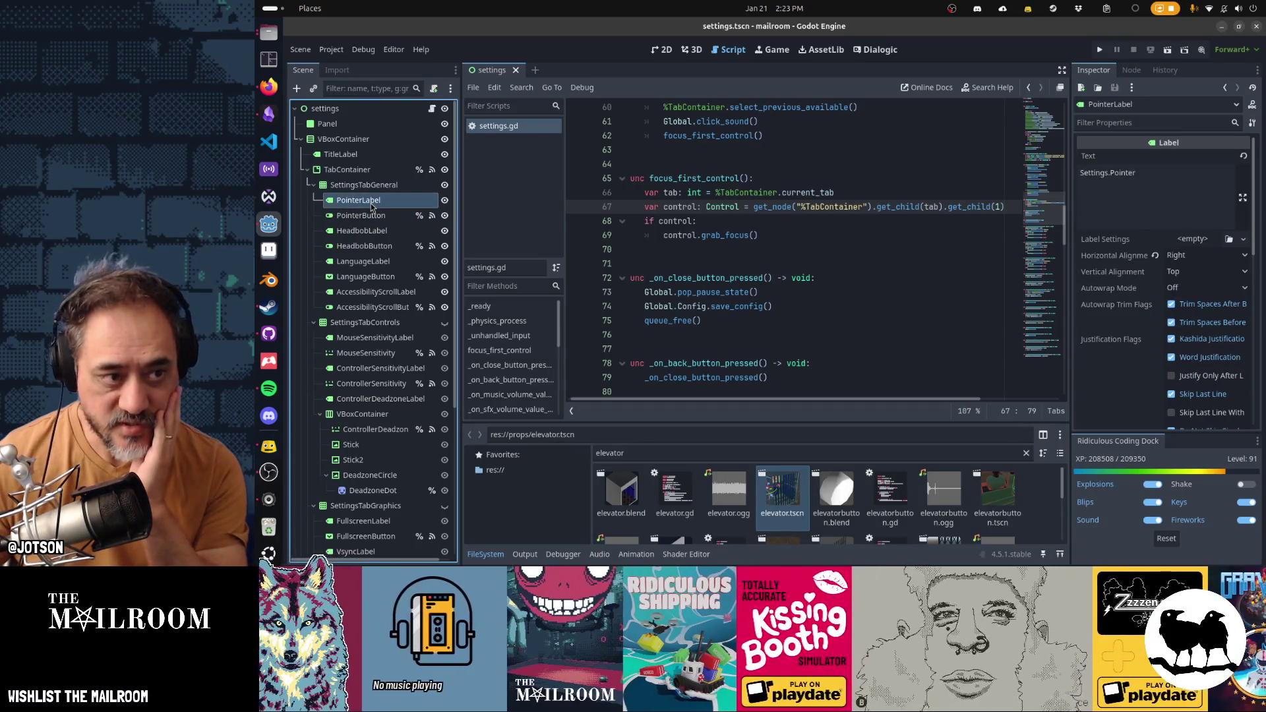
{"action": "left_click", "coordinate": [370, 216]}
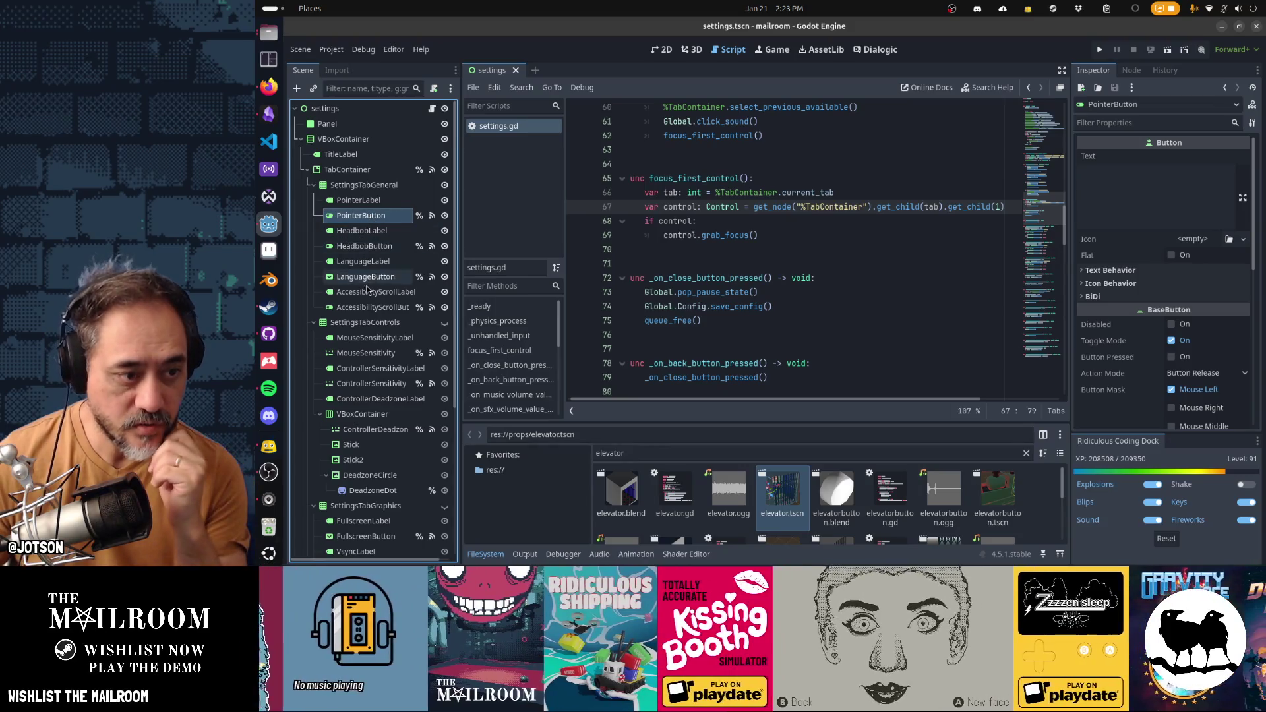
{"action": "left_click", "coordinate": [367, 353]}
{"action": "scroll", "coordinate": [376, 328], "scroll_direction": "down", "scroll_amount": 3}
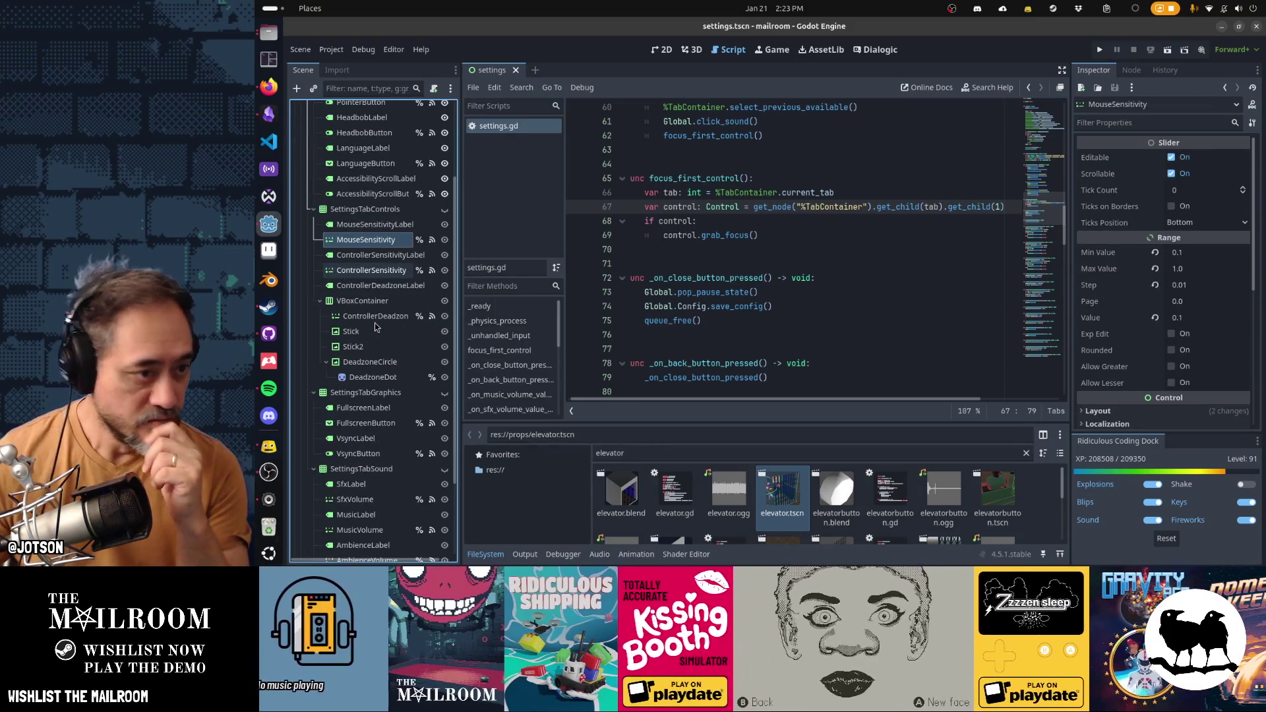
{"action": "scroll", "coordinate": [376, 327], "scroll_direction": "down", "scroll_amount": 3}
{"action": "left_click", "coordinate": [373, 319]}
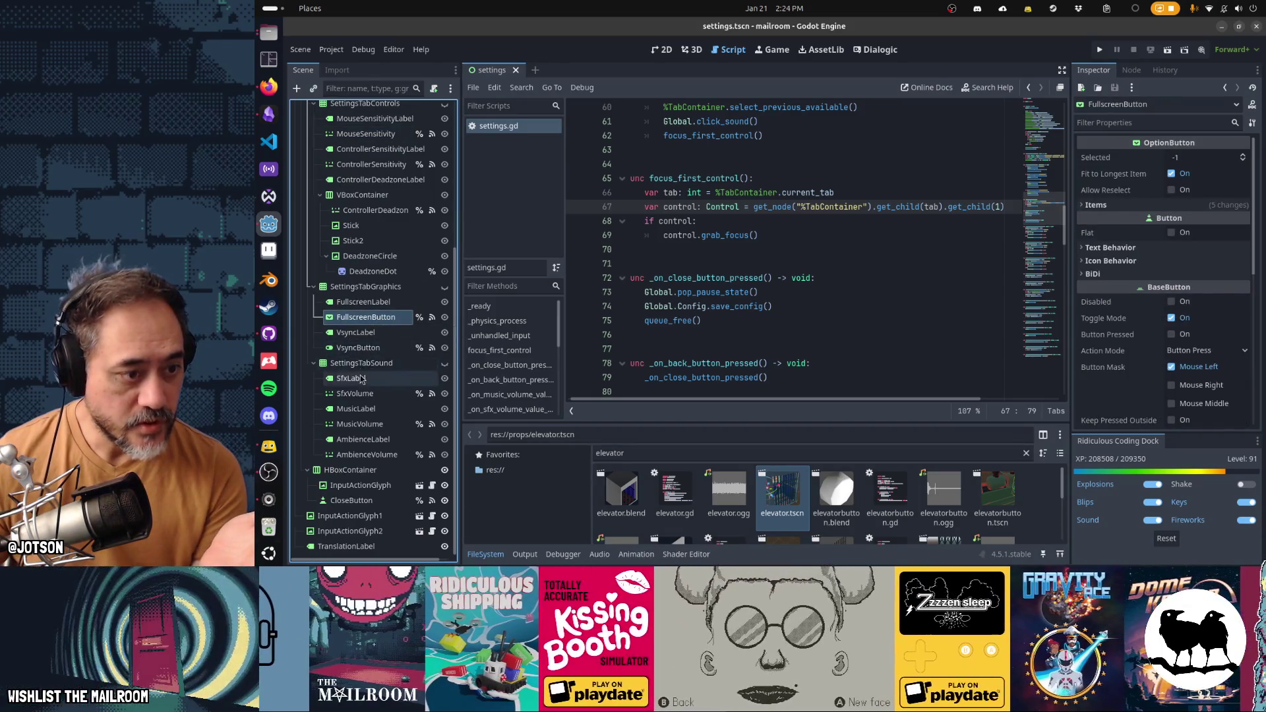
Step: Select FullscreenButton and expand its Control > Focus neighbour and next/previous settings
{"action": "left_click", "coordinate": [359, 393]}
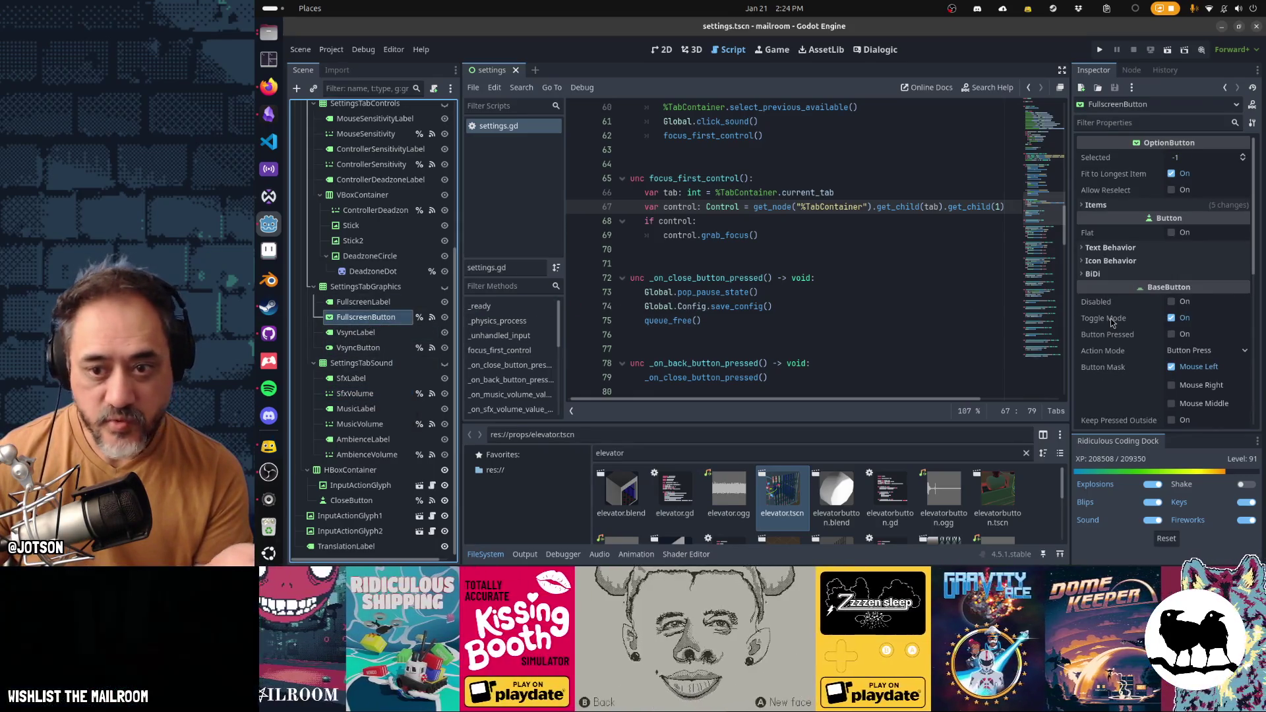
{"action": "scroll", "coordinate": [1111, 321], "scroll_direction": "down", "scroll_amount": 5}
{"action": "scroll", "coordinate": [1111, 322], "scroll_direction": "down", "scroll_amount": 3}
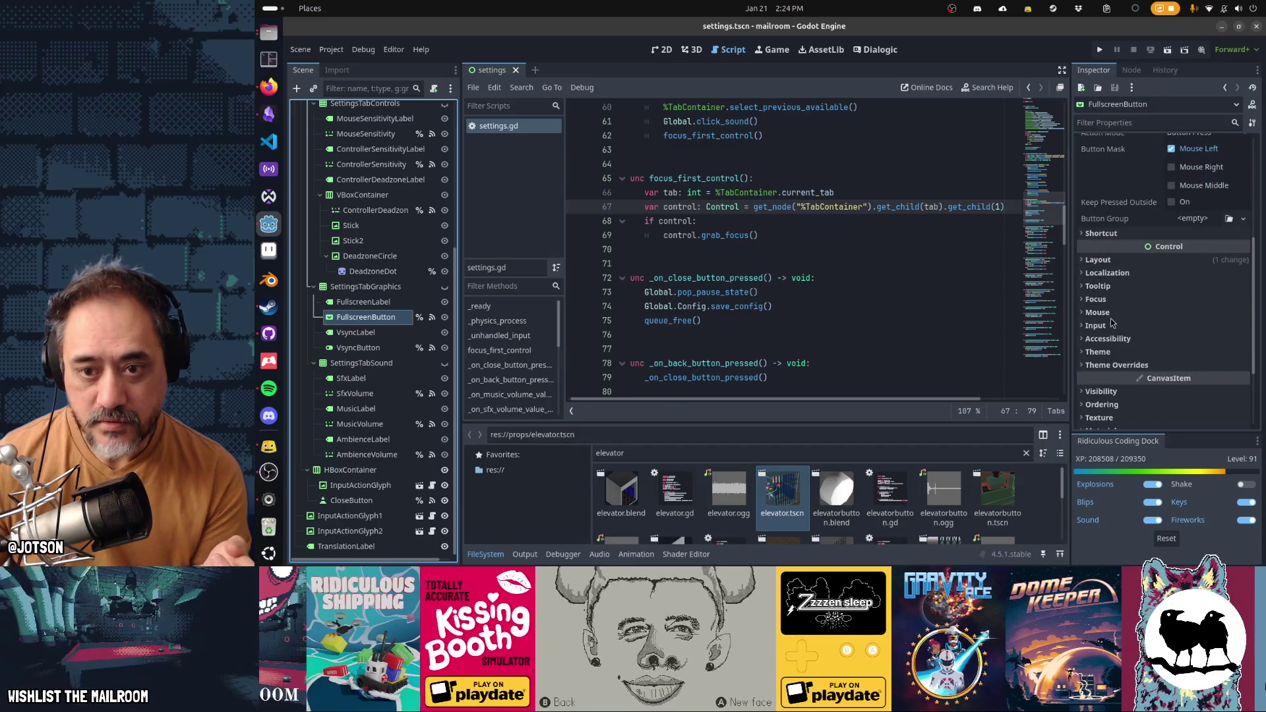
{"action": "left_click", "coordinate": [1121, 300]}
{"action": "scroll", "coordinate": [1188, 340], "scroll_direction": "down", "scroll_amount": 3}
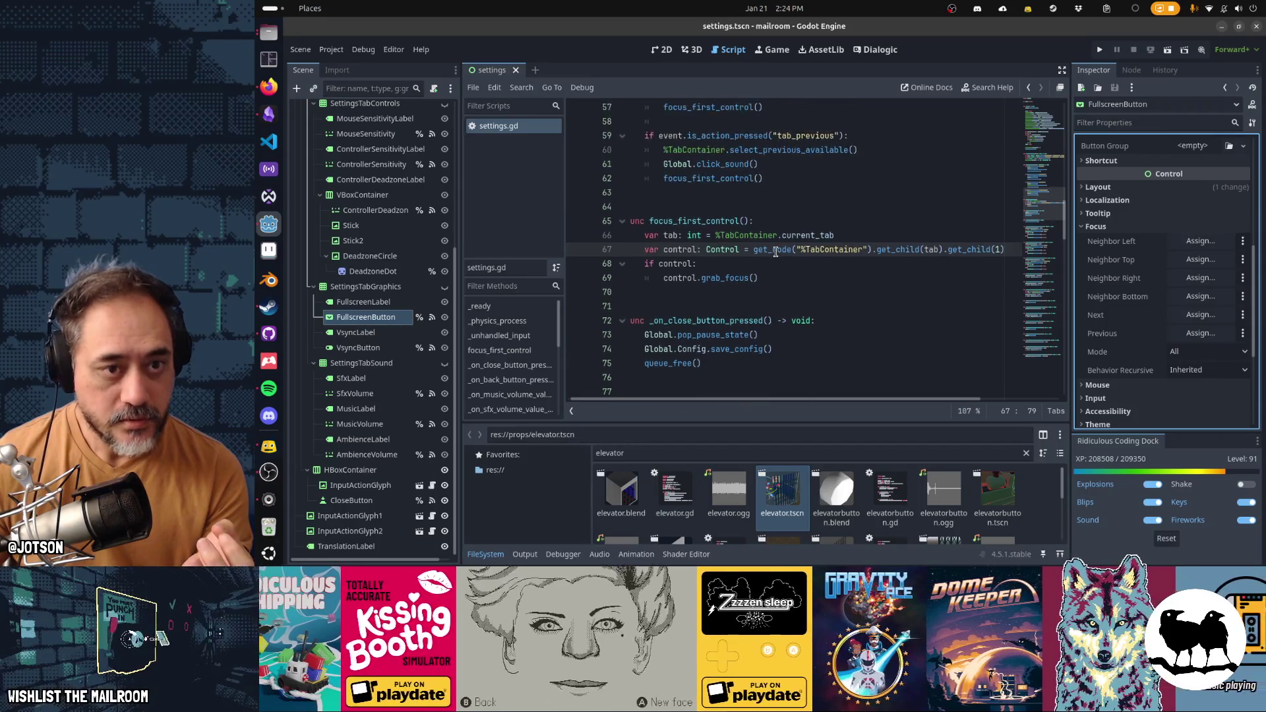
{"action": "scroll", "coordinate": [776, 252], "scroll_direction": "up", "scroll_amount": 2}
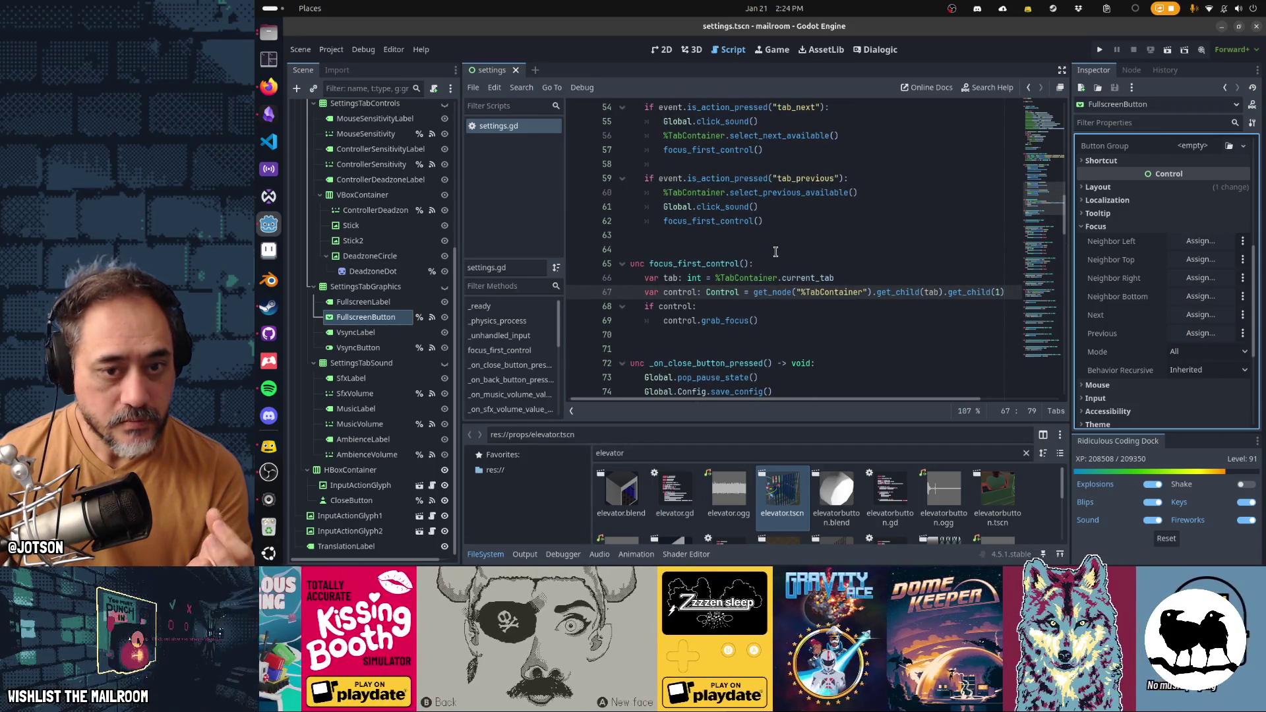
Step: Switch to the Game view and run the project with F5
{"action": "key", "text": "alt+Tab"}
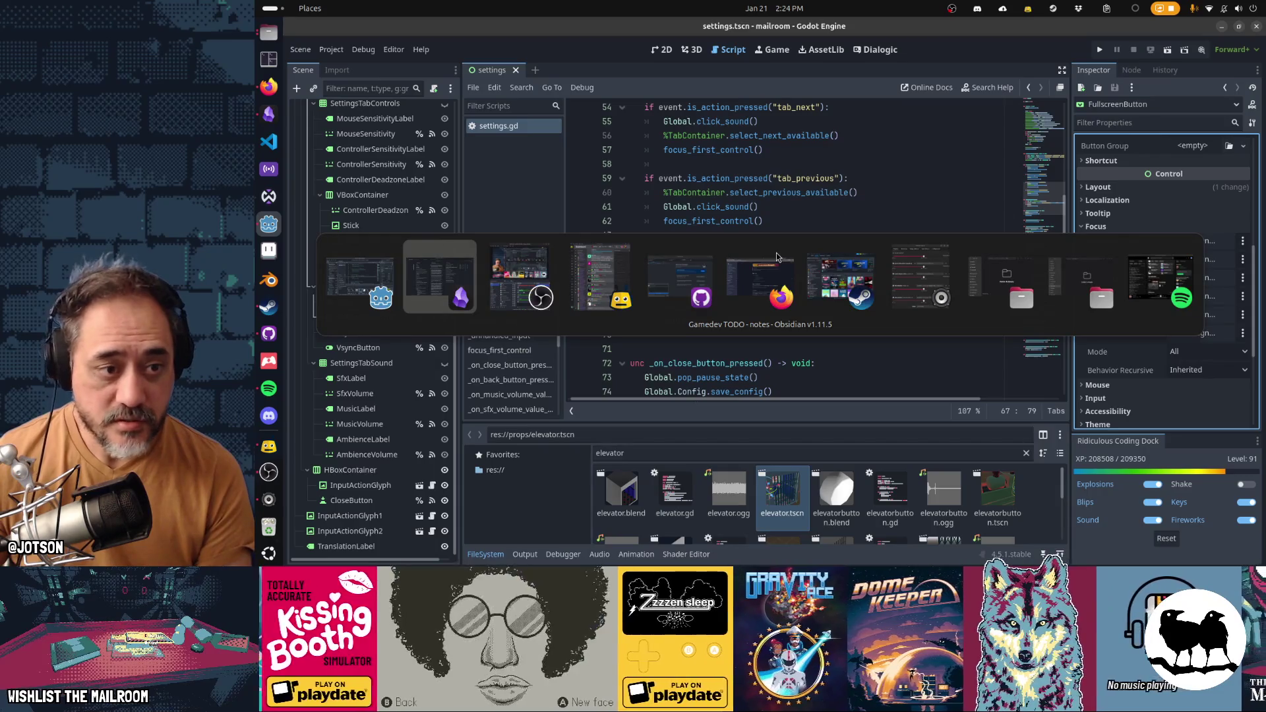
{"action": "key", "text": "Escape"}
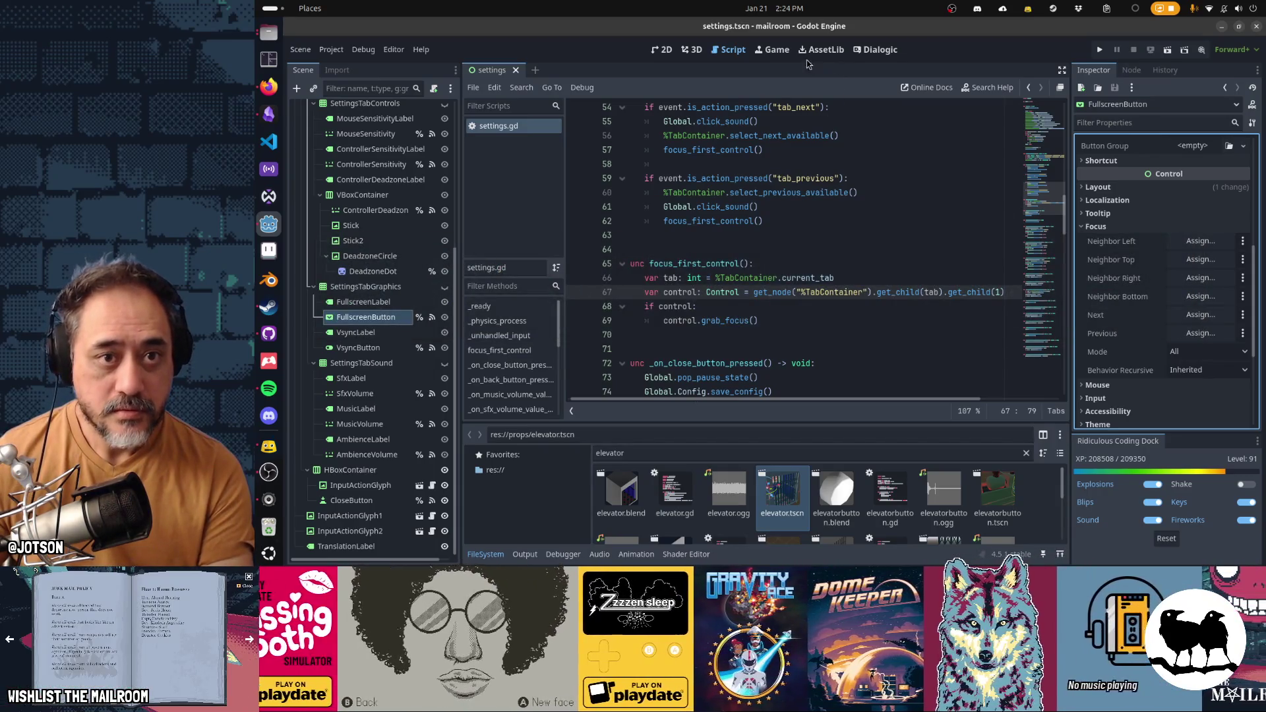
{"action": "left_click", "coordinate": [789, 54]}
{"action": "key", "text": "F5"}
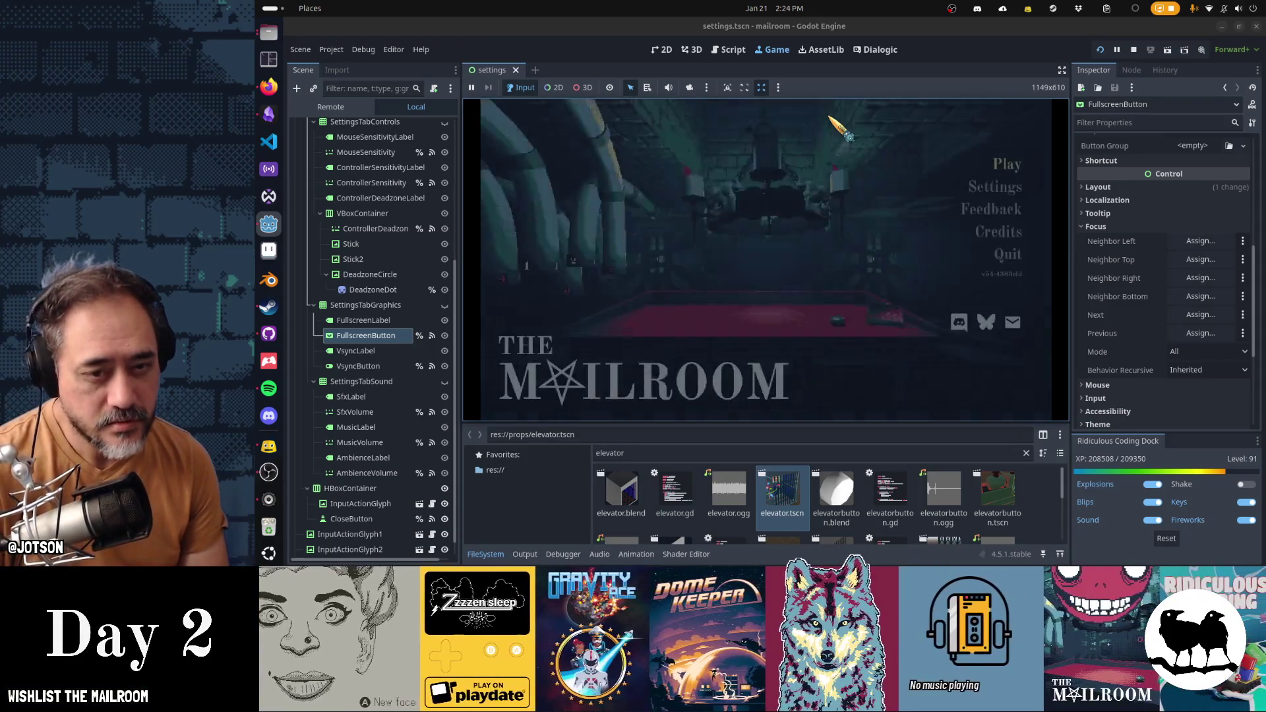
Step: Open the in-game Settings, go to the Sound tab and lower the Music volume two notches
{"action": "key", "text": "Return"}
{"action": "key", "text": "Right"}
{"action": "key", "text": "Right"}
{"action": "key", "text": "Right"}
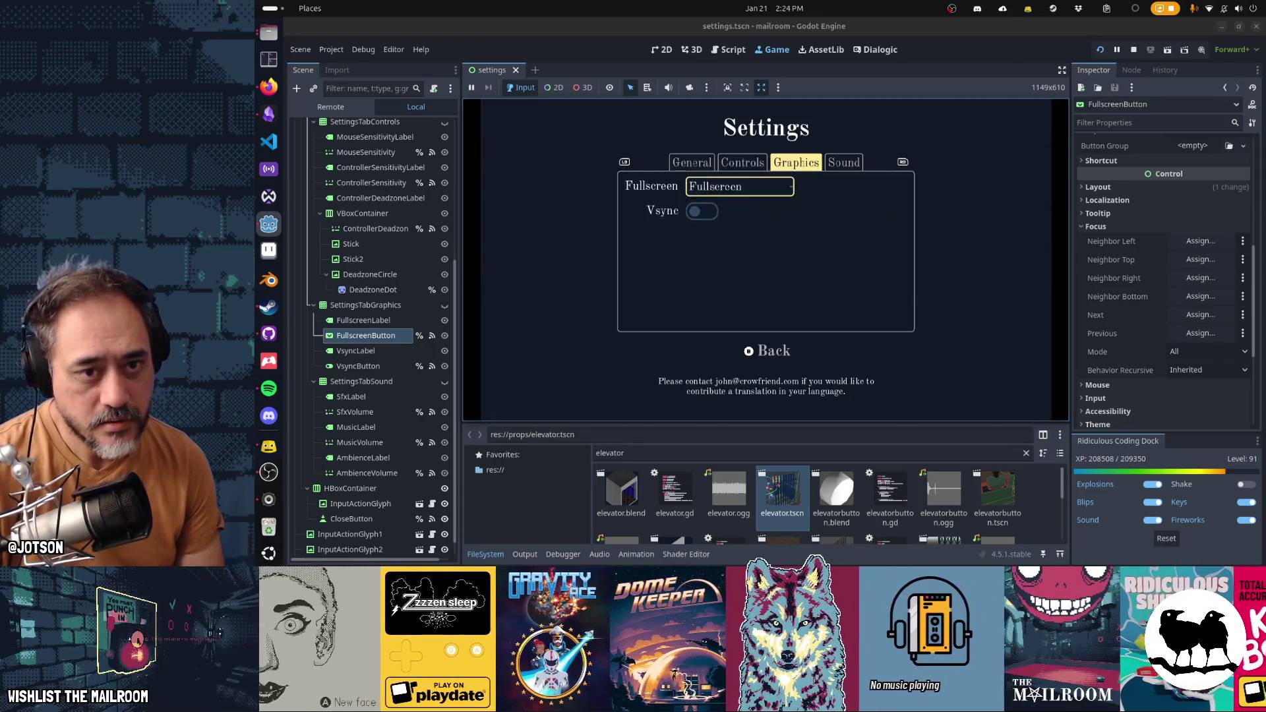
{"action": "key", "text": "Left"}
{"action": "key", "text": "Left"}
{"action": "key", "text": "Left"}
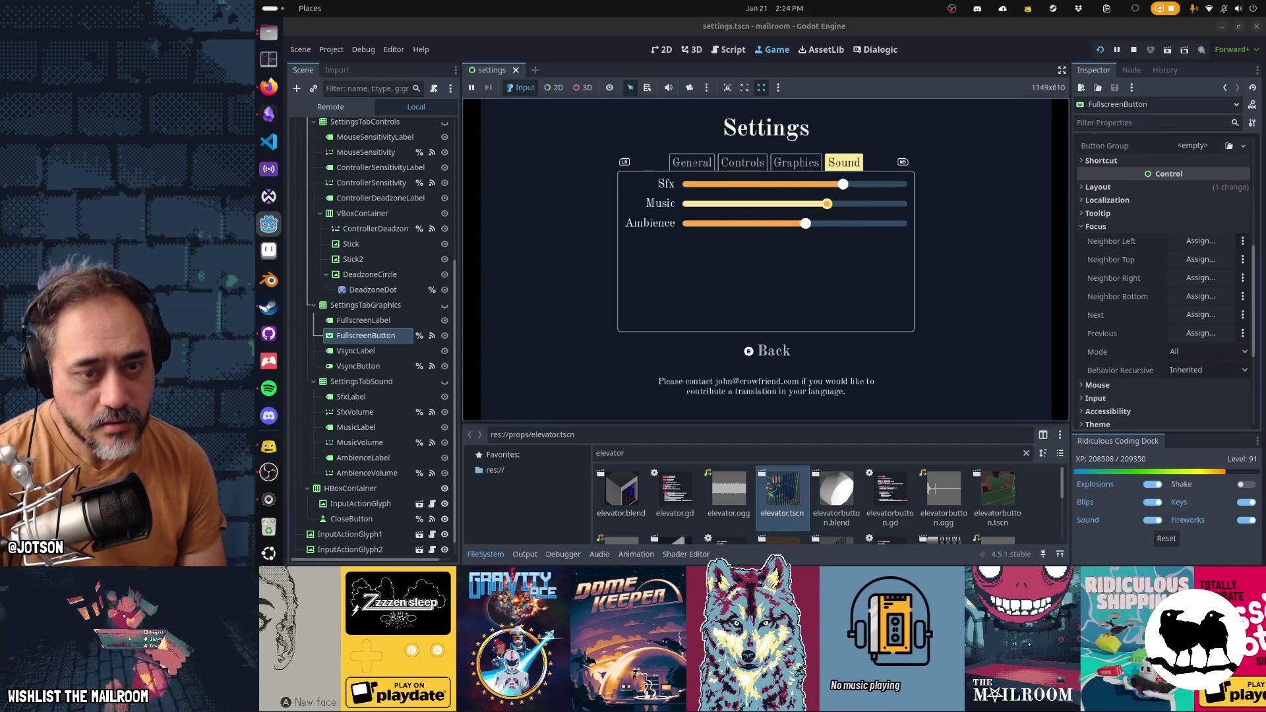
{"action": "key", "text": "Left"}
Step: Cycle the tabs back to General and forward again to Sound, then return to settings.gd
{"action": "key", "text": "q"}
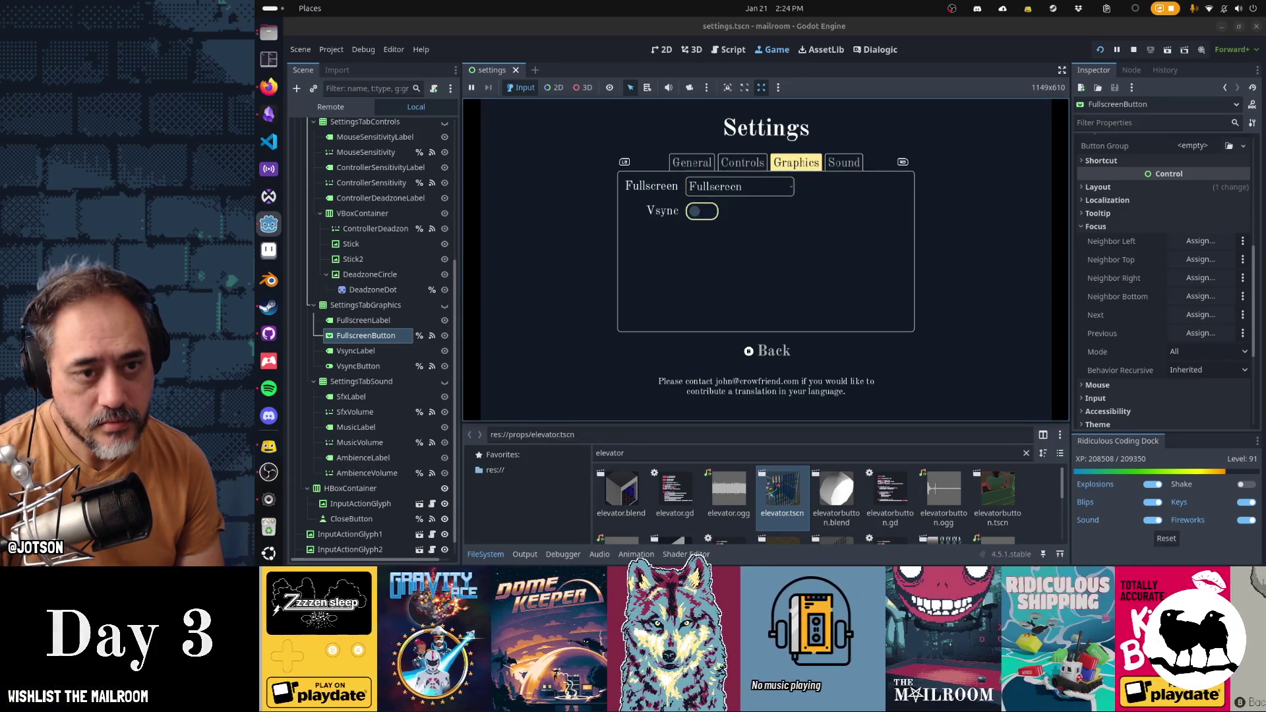
{"action": "key", "text": "q"}
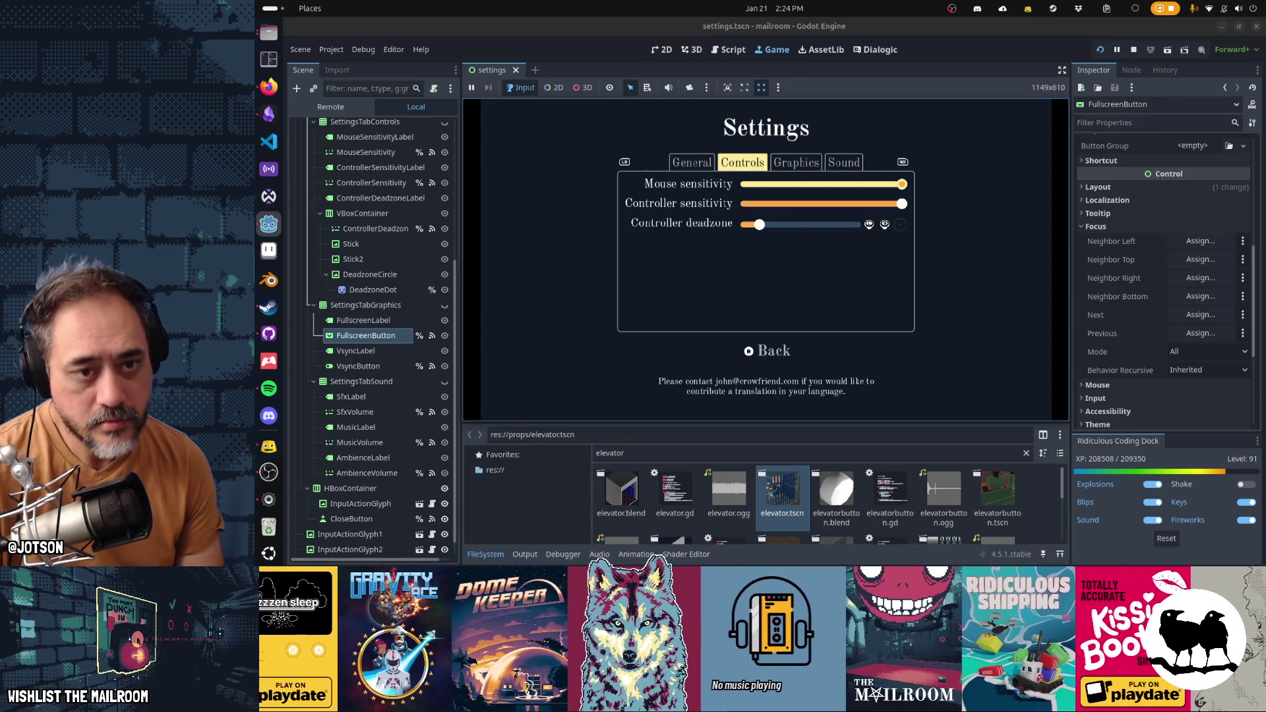
{"action": "key", "text": "q"}
{"action": "key", "text": "Down"}
{"action": "key", "text": "Down"}
{"action": "key", "text": "Down"}
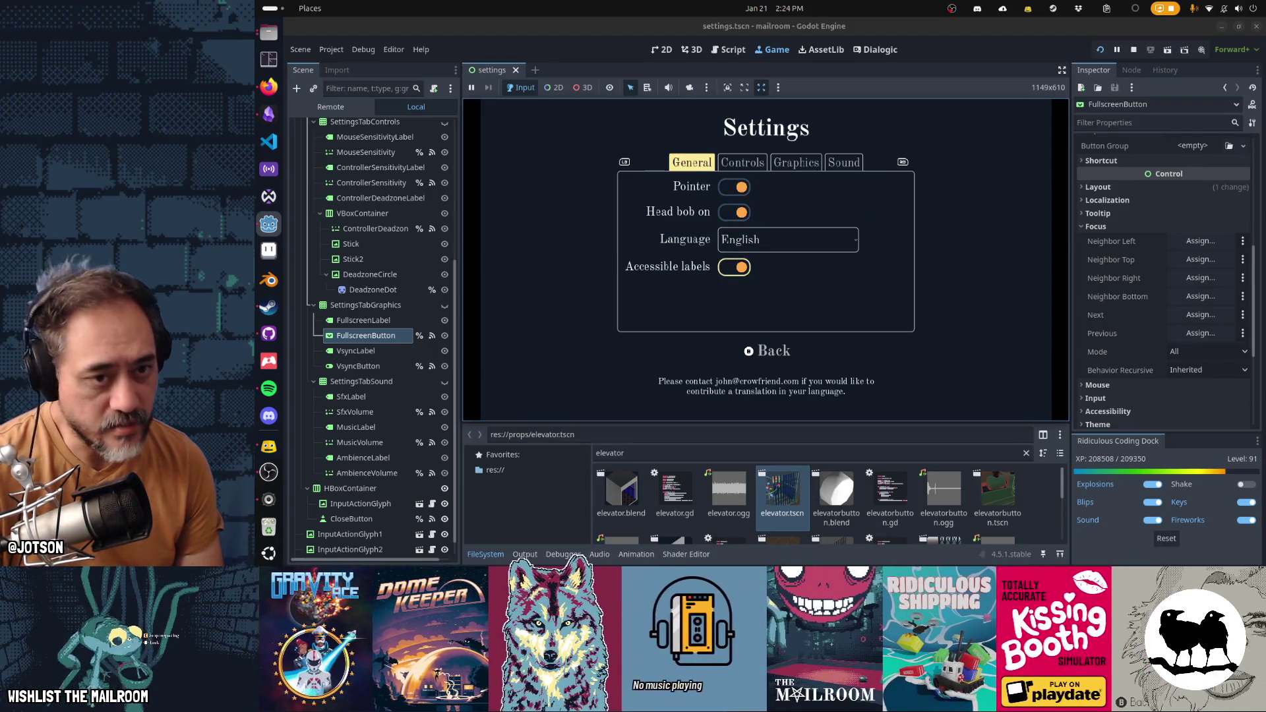
{"action": "key", "text": "e"}
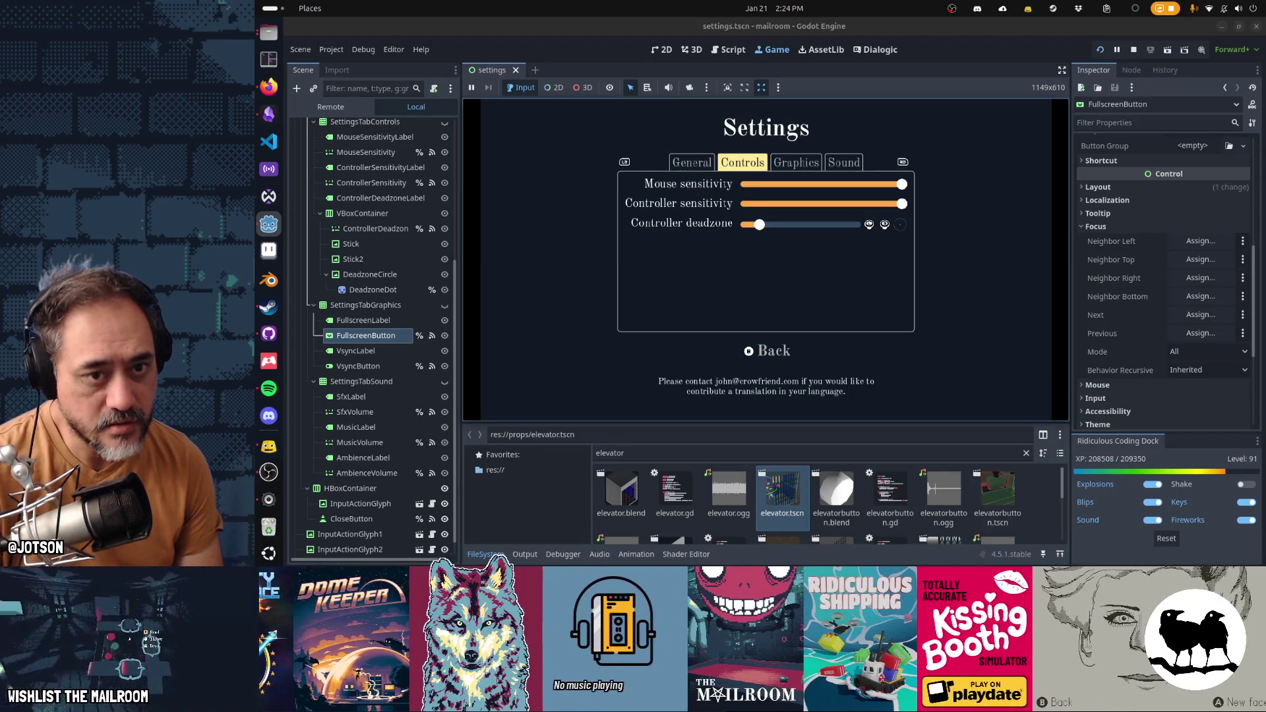
{"action": "key", "text": "e"}
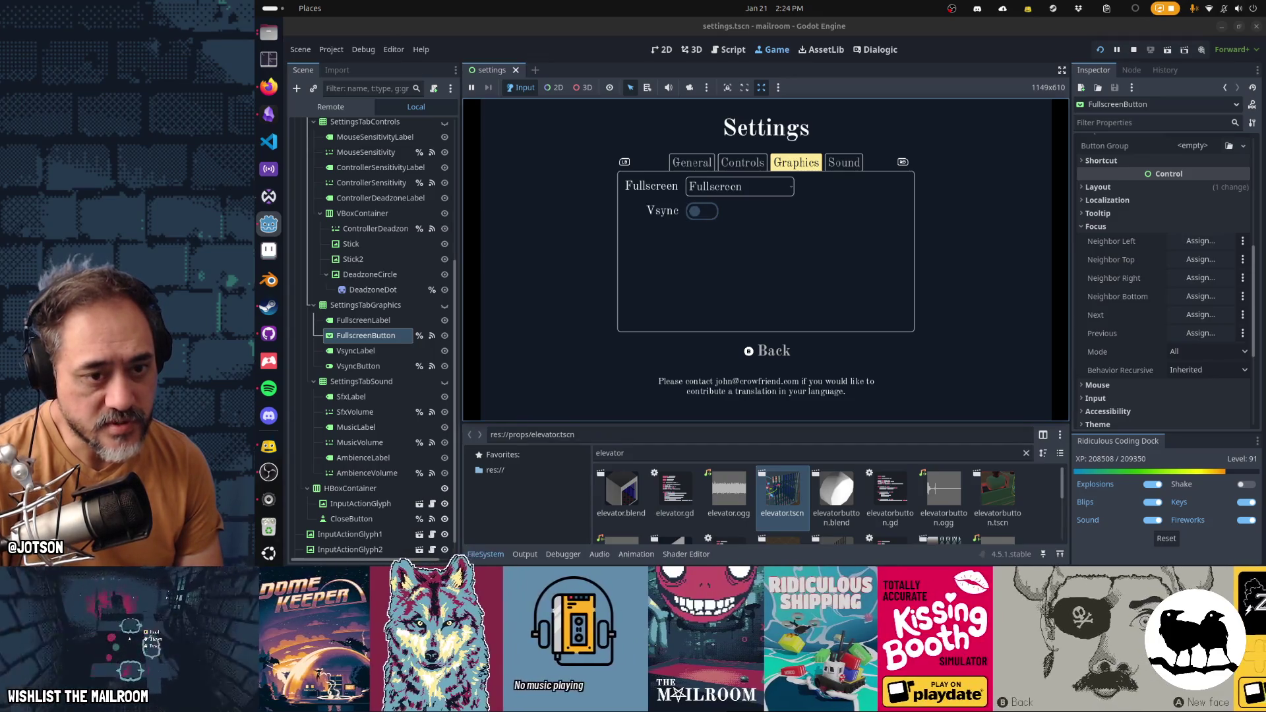
{"action": "key", "text": "e"}
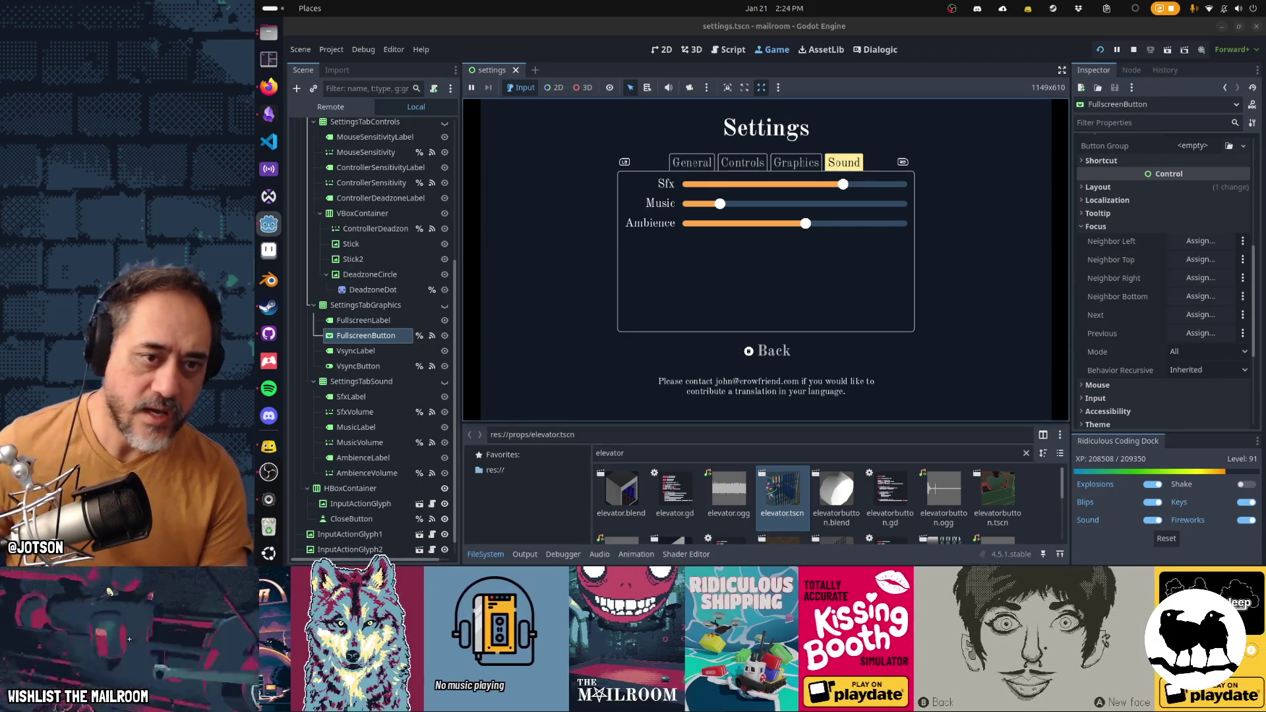
{"action": "key", "text": "alt+Tab"}
{"action": "key", "text": "alt+Tab"}
{"action": "left_click", "coordinate": [729, 49]}
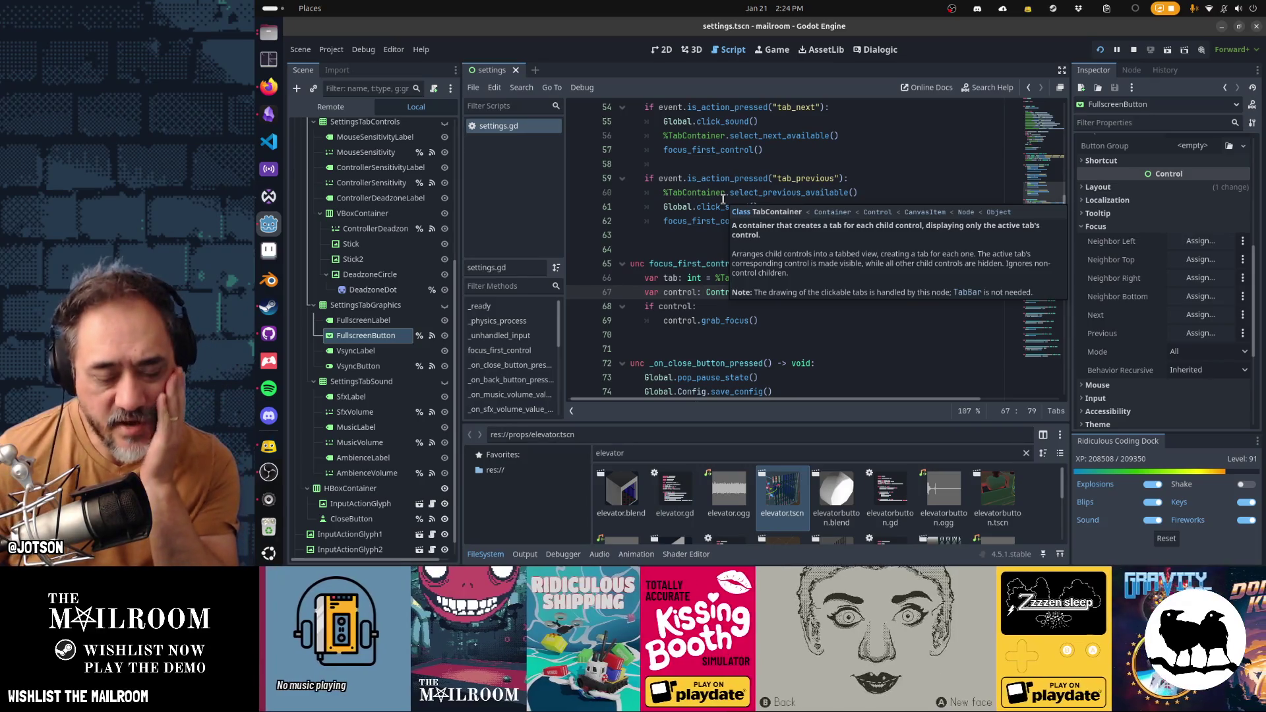
Step: Locate the focus_first_control call on line 62 and scroll through the script
{"action": "left_click", "coordinate": [716, 222]}
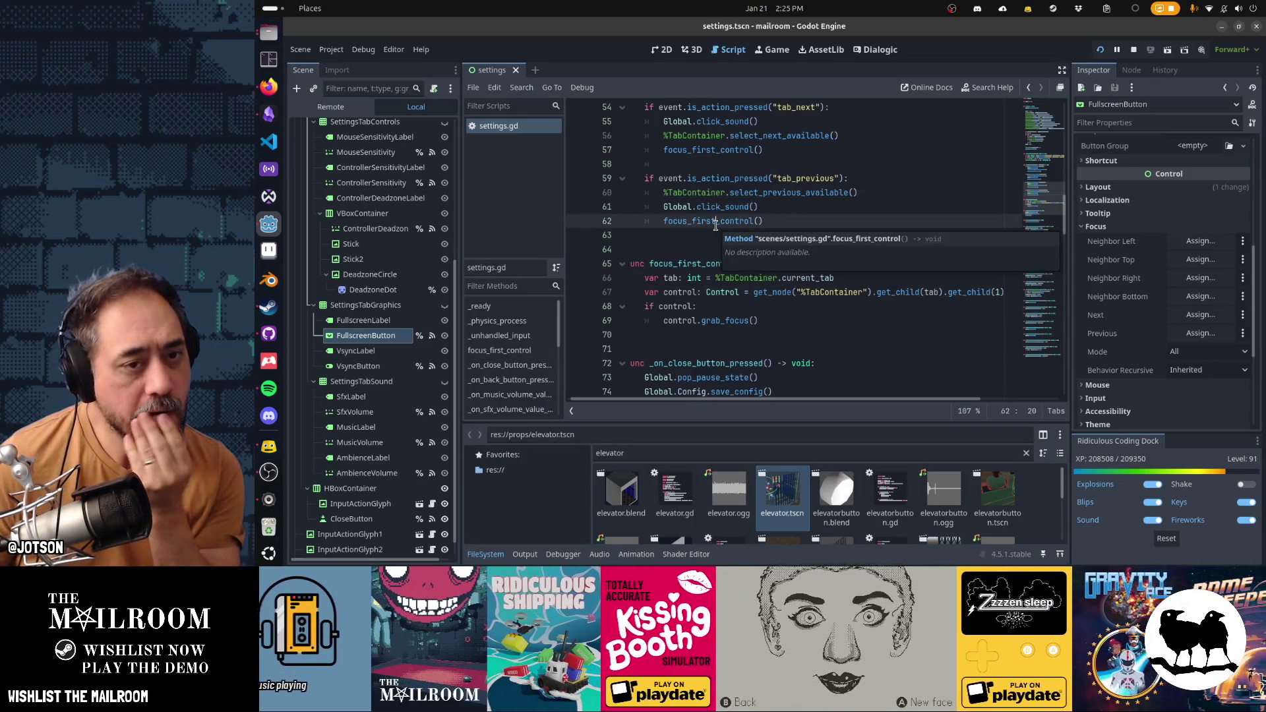
{"action": "scroll", "coordinate": [716, 225], "scroll_direction": "up", "scroll_amount": 5}
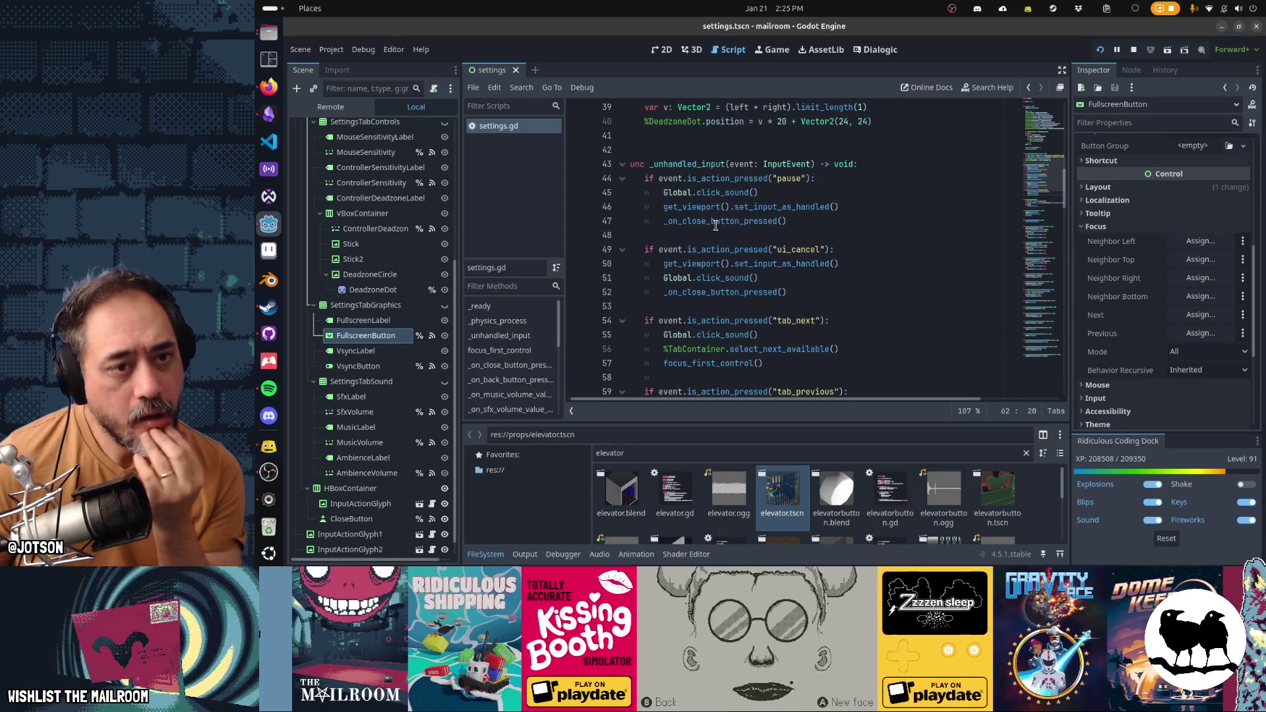
{"action": "scroll", "coordinate": [716, 226], "scroll_direction": "down", "scroll_amount": 2}
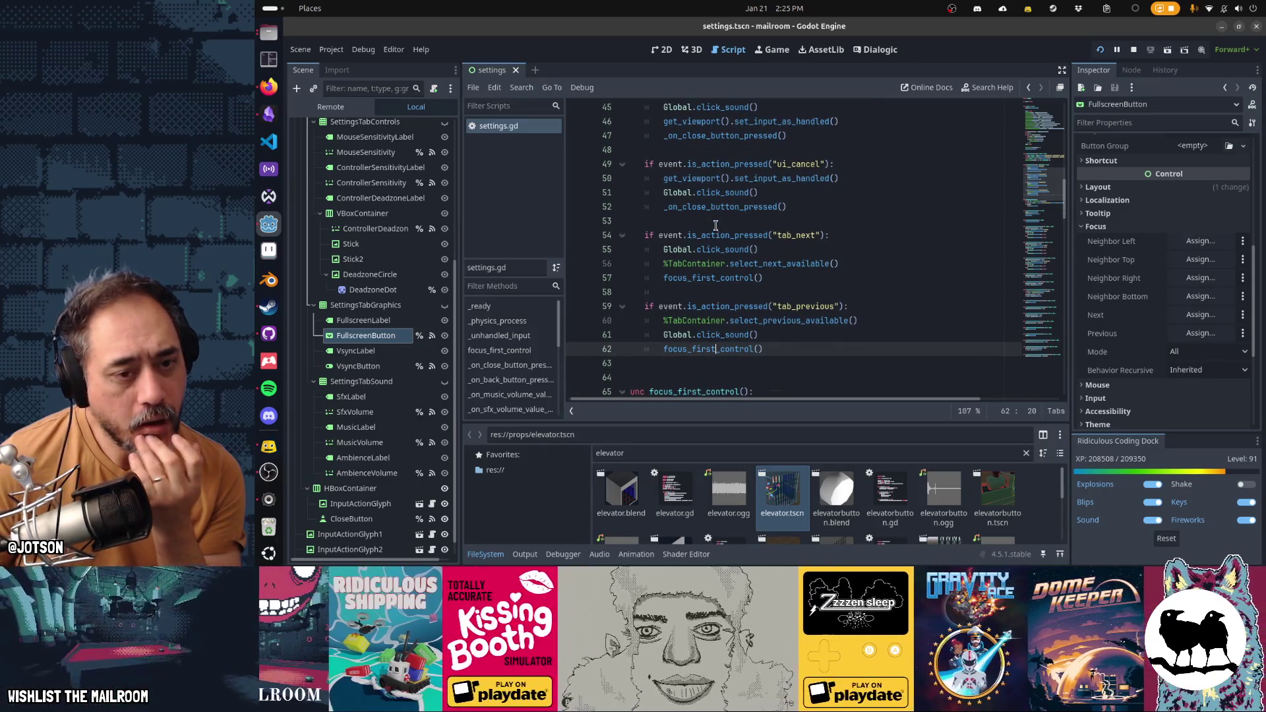
{"action": "scroll", "coordinate": [716, 226], "scroll_direction": "down", "scroll_amount": 3}
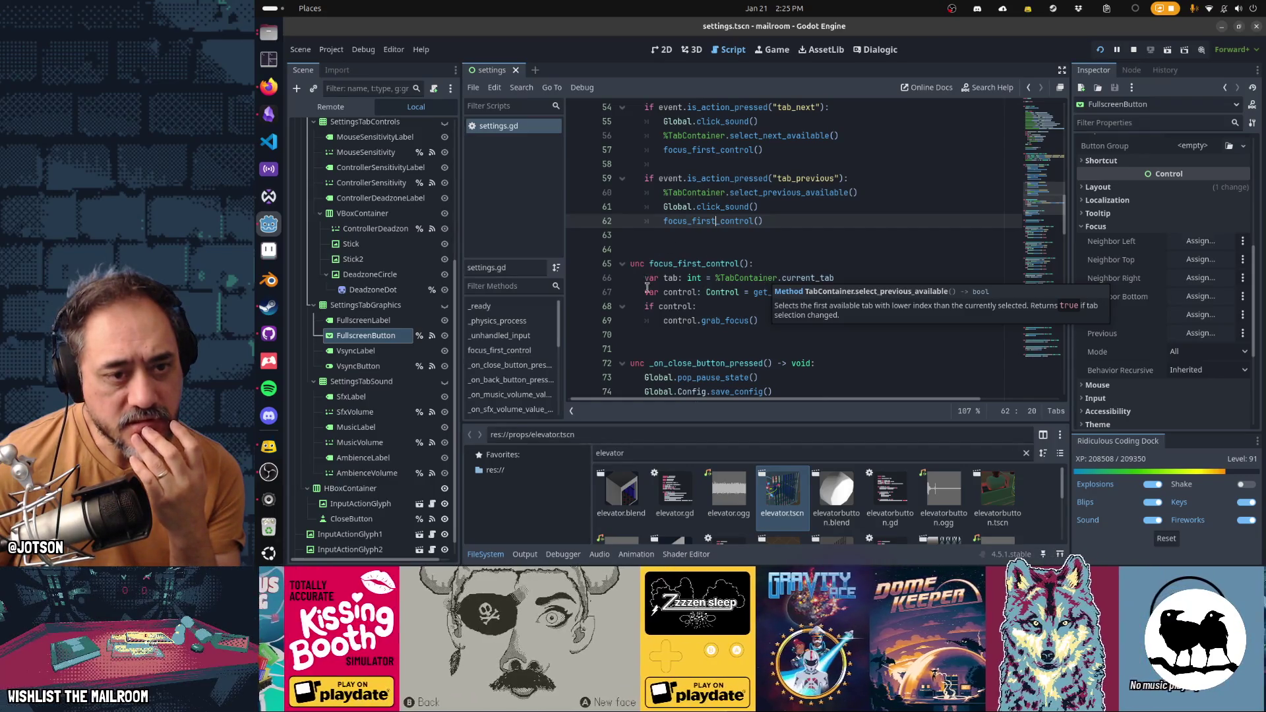
Step: Add prints("grabbing focus of", control) under 'if control:' in focus_first_control and save
{"action": "left_click", "coordinate": [770, 267]}
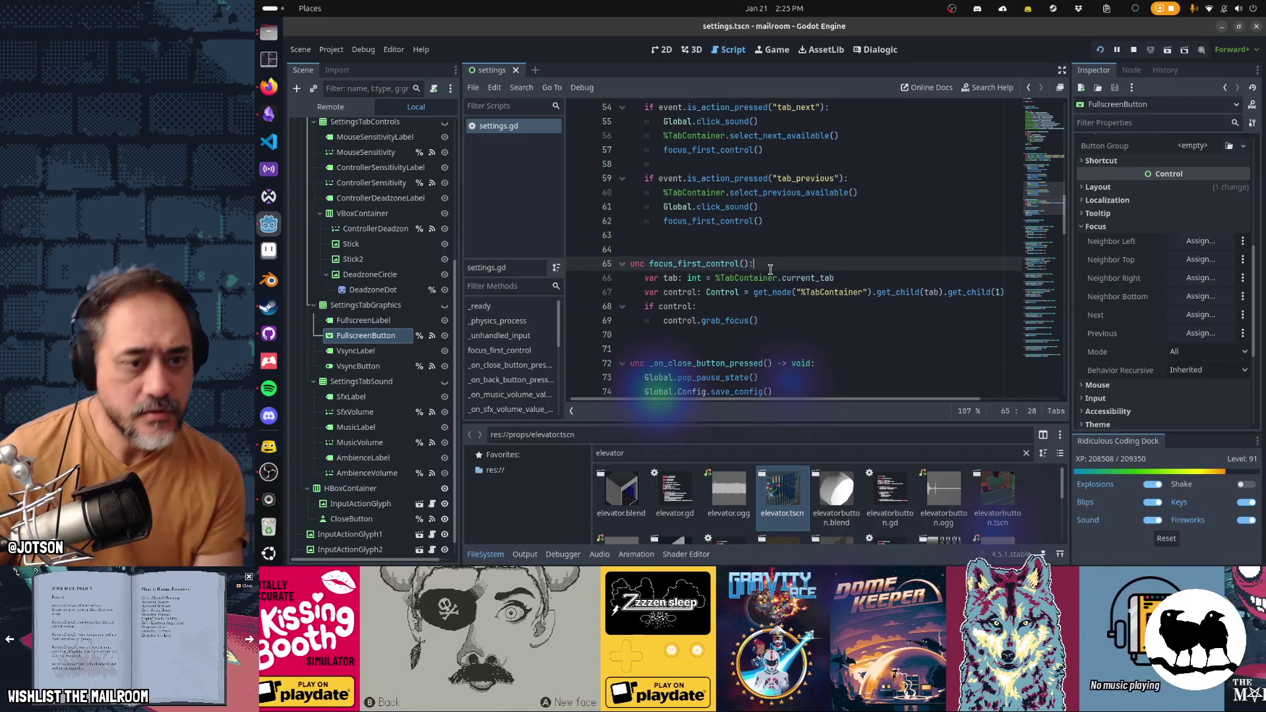
{"action": "key", "text": "Down"}
{"action": "key", "text": "Down"}
{"action": "key", "text": "Down"}
{"action": "key", "text": "Return"}
{"action": "type", "text": "print("}
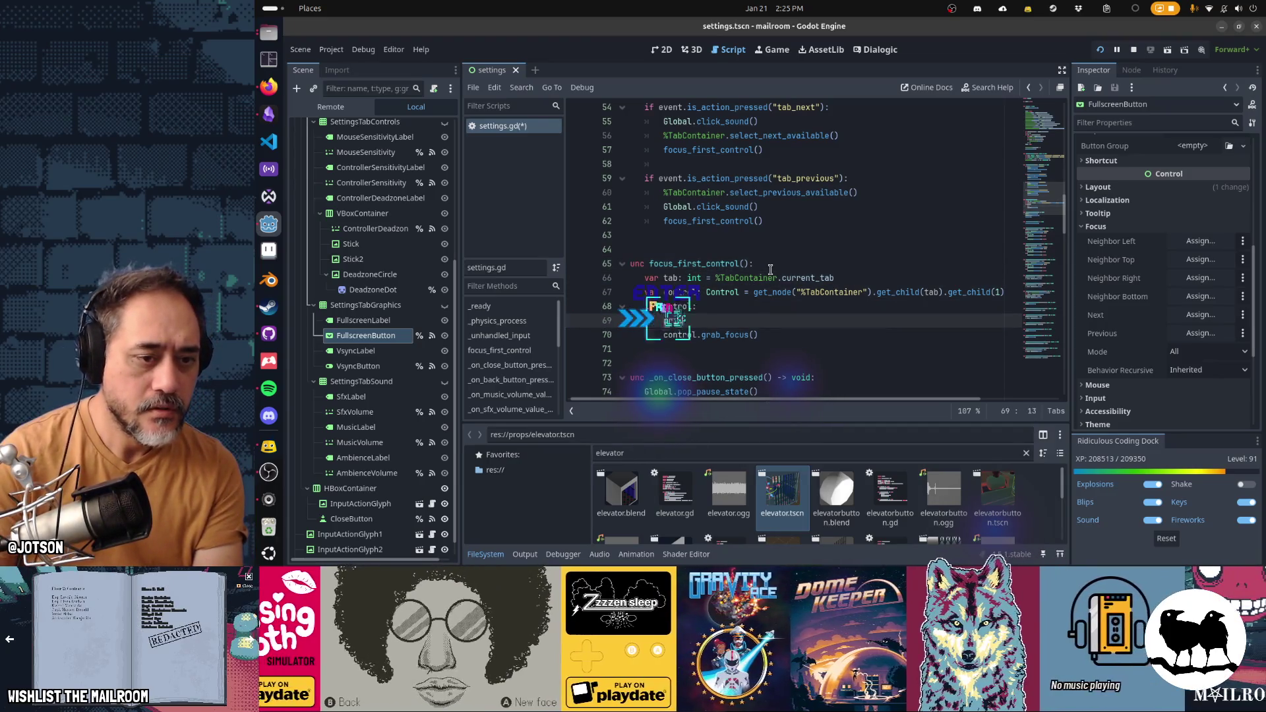
{"action": "type", "text": "\"grabbing "}
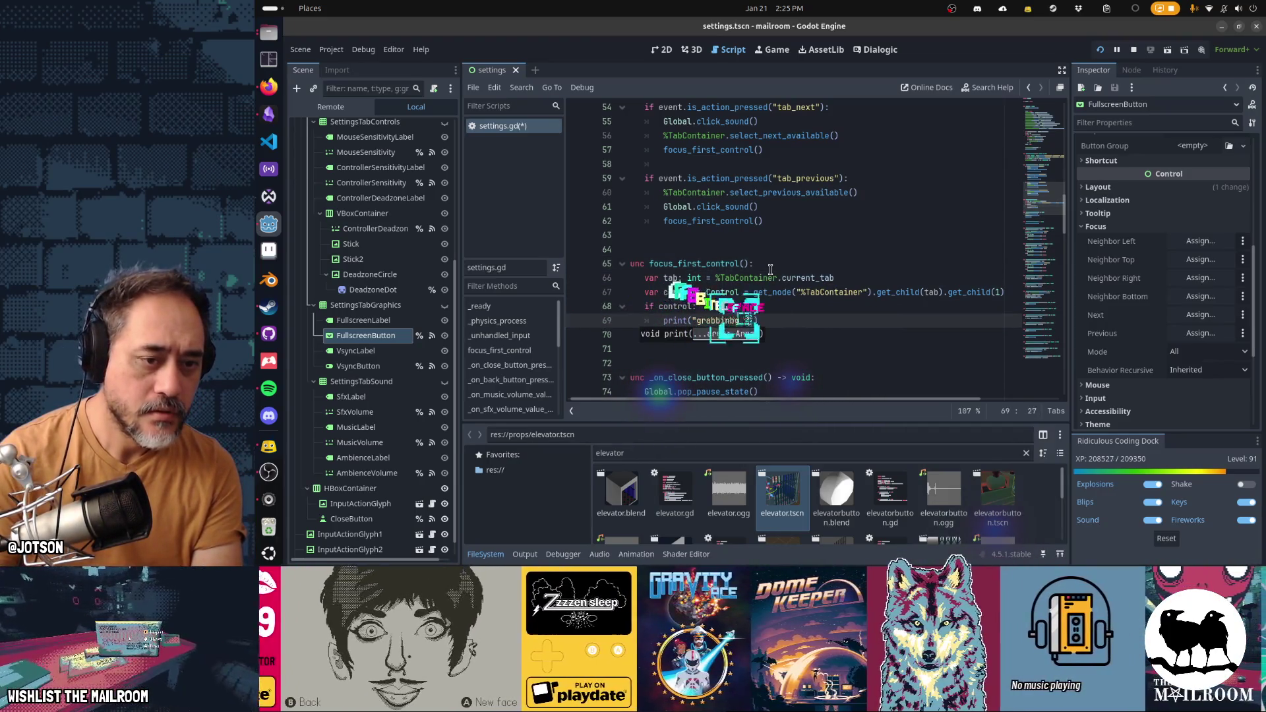
{"action": "type", "text": "focus of"}
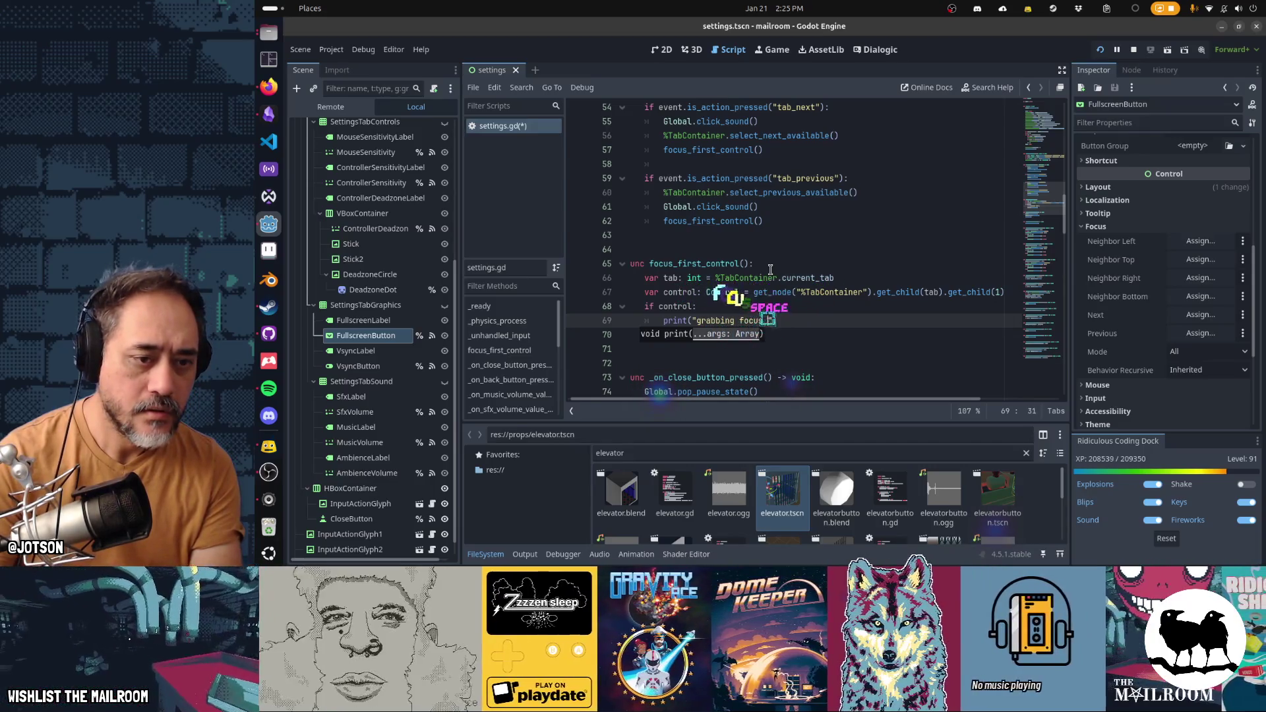
{"action": "key", "text": "ctrl+Left"}
{"action": "key", "text": "ctrl+Left"}
{"action": "key", "text": "ctrl+Left"}
{"action": "type", "text": "s of\""}
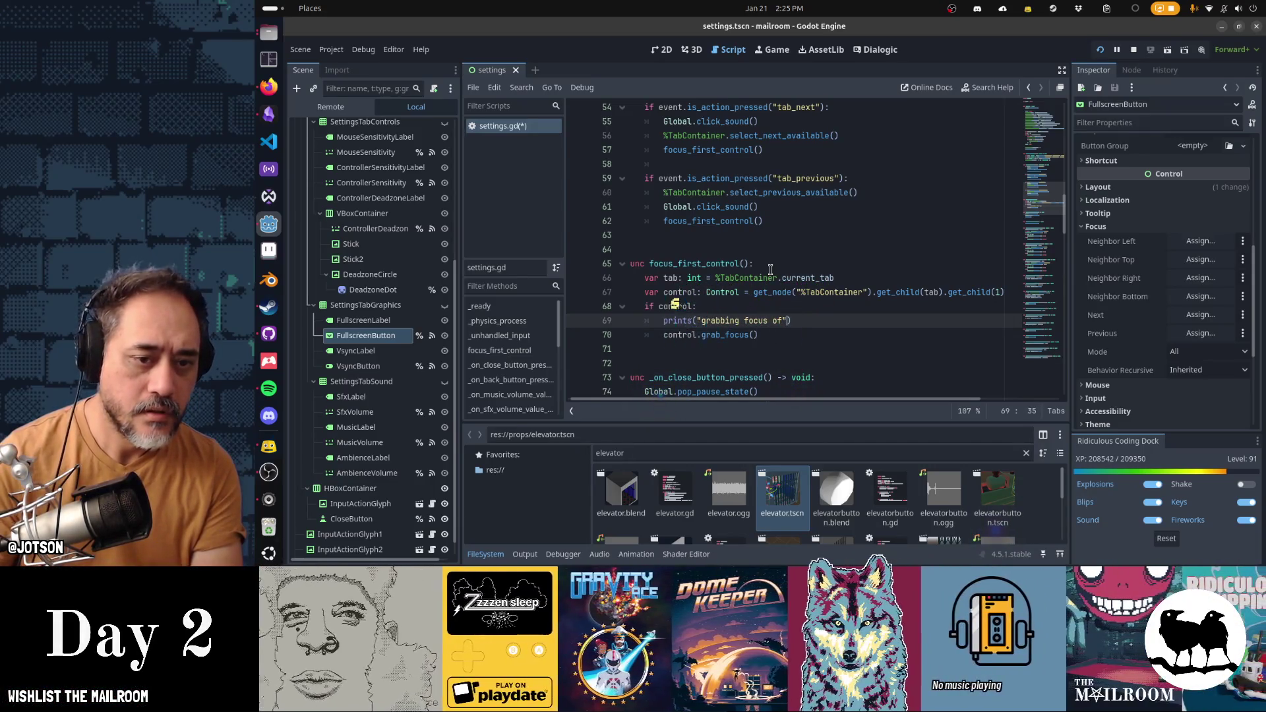
{"action": "type", "text": ", control"}
{"action": "key", "text": "ctrl+s"}
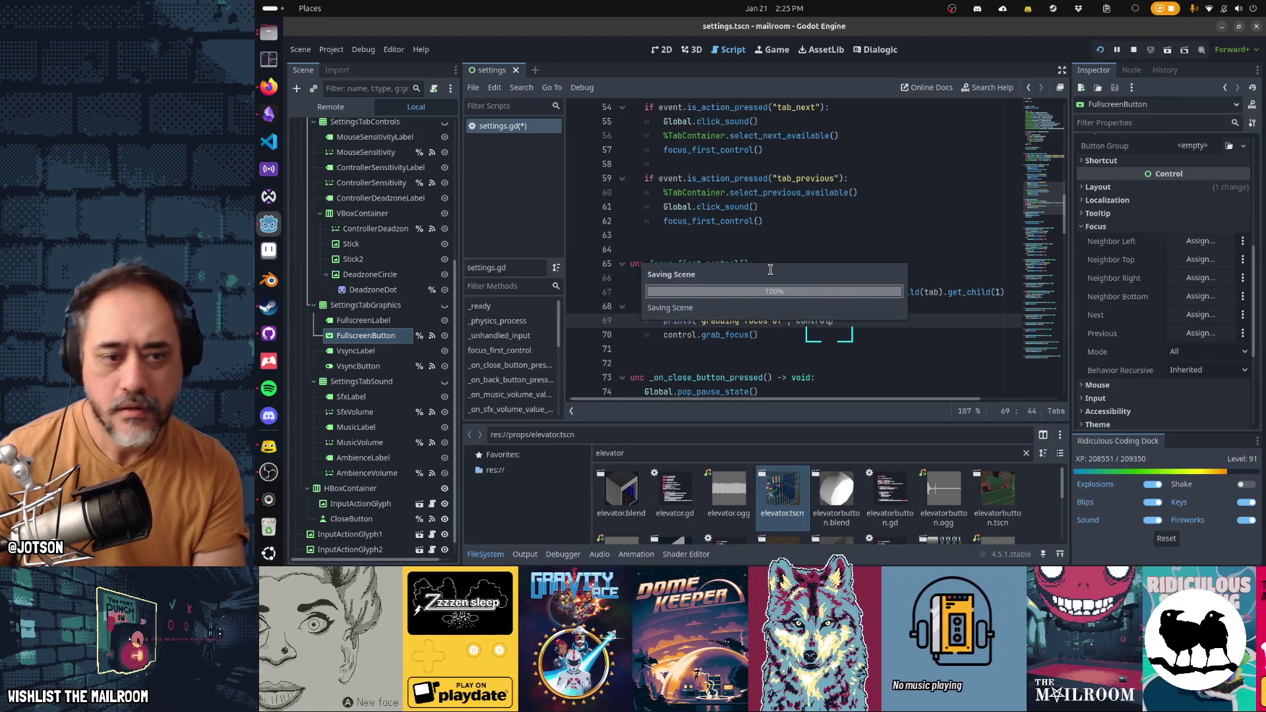
{"action": "left_click", "coordinate": [774, 51]}
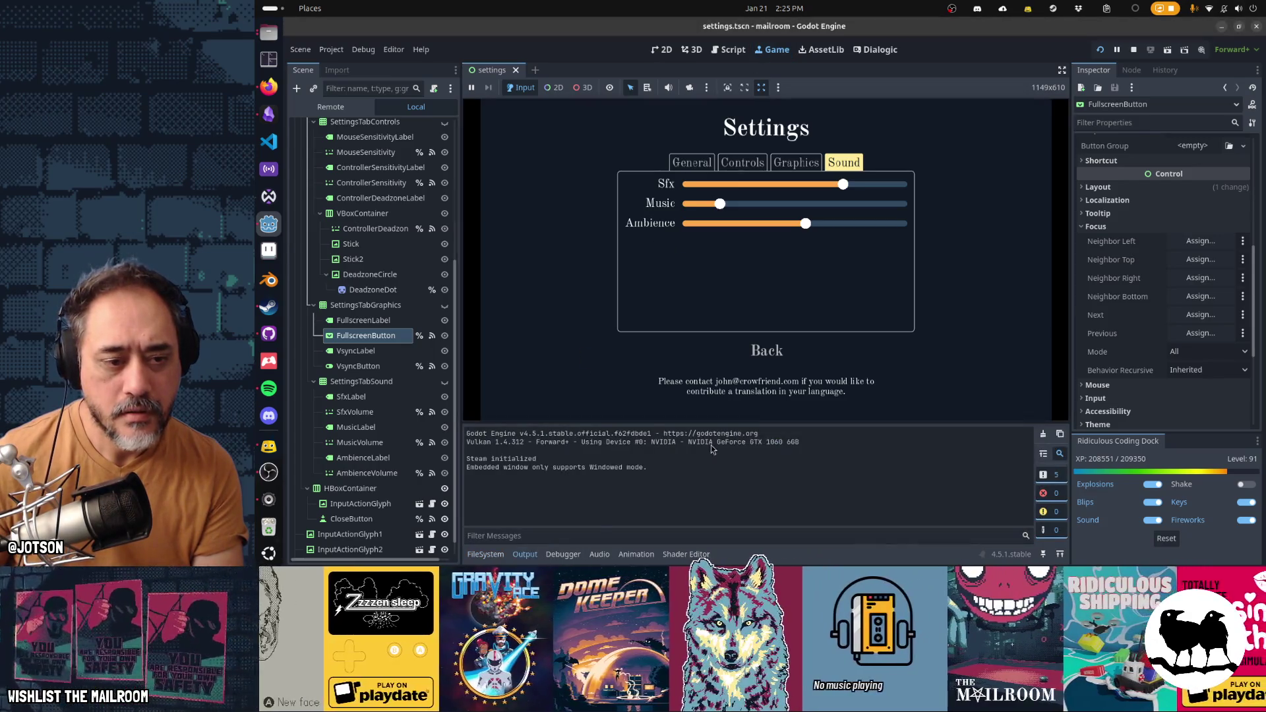
Step: Enlarge the output log and cycle the Settings tabs among General, Graphics, Controls and Sound
{"action": "left_click_drag", "start_coordinate": [728, 427], "coordinate": [728, 387]}
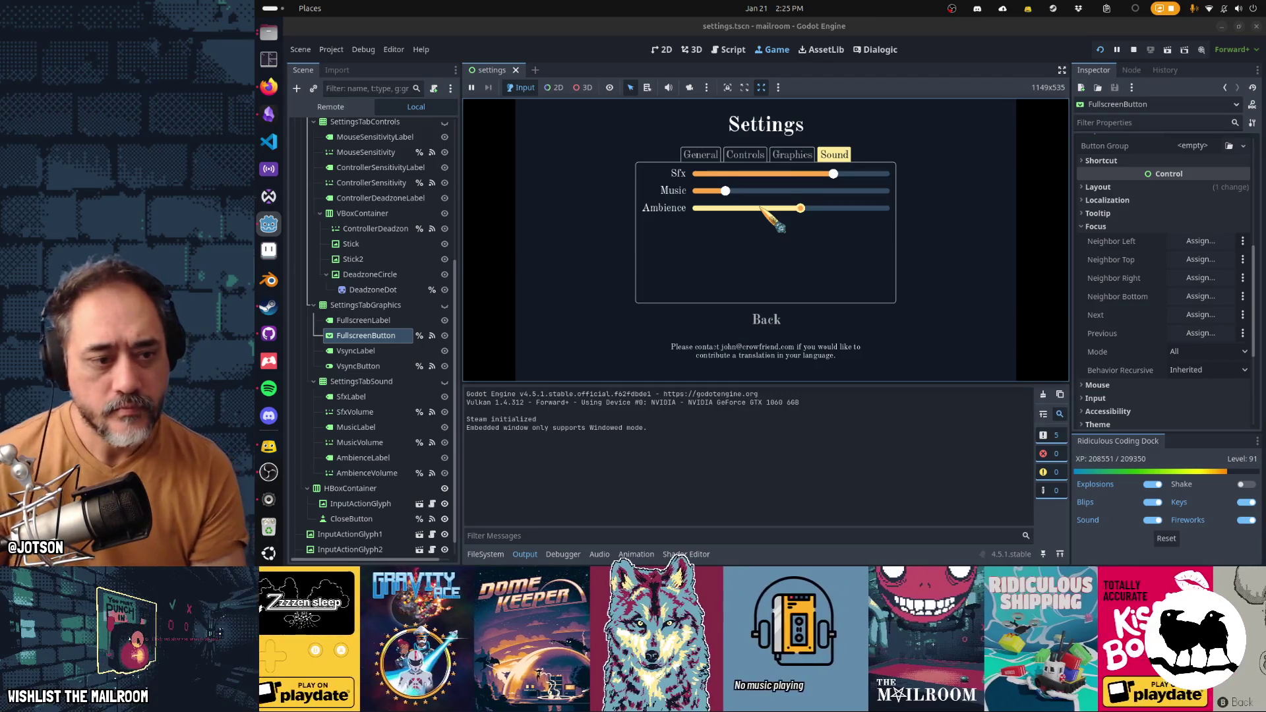
{"action": "key", "text": "q"}
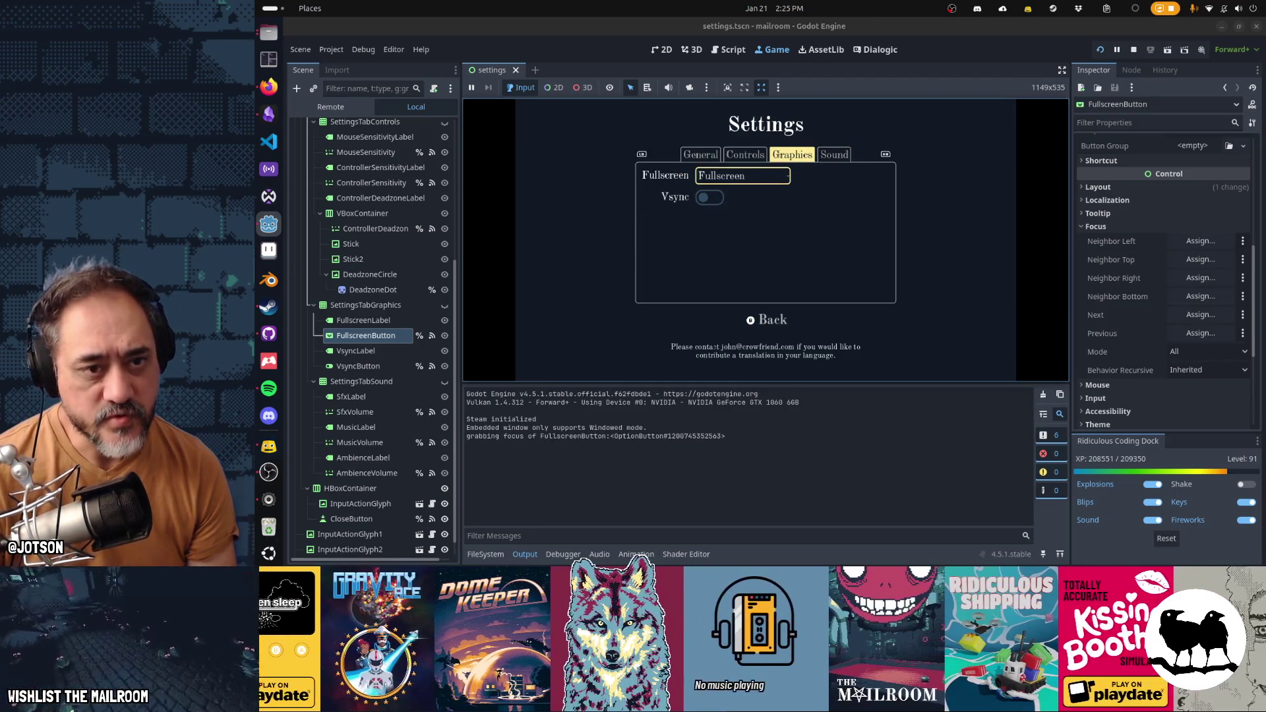
{"action": "key", "text": "q"}
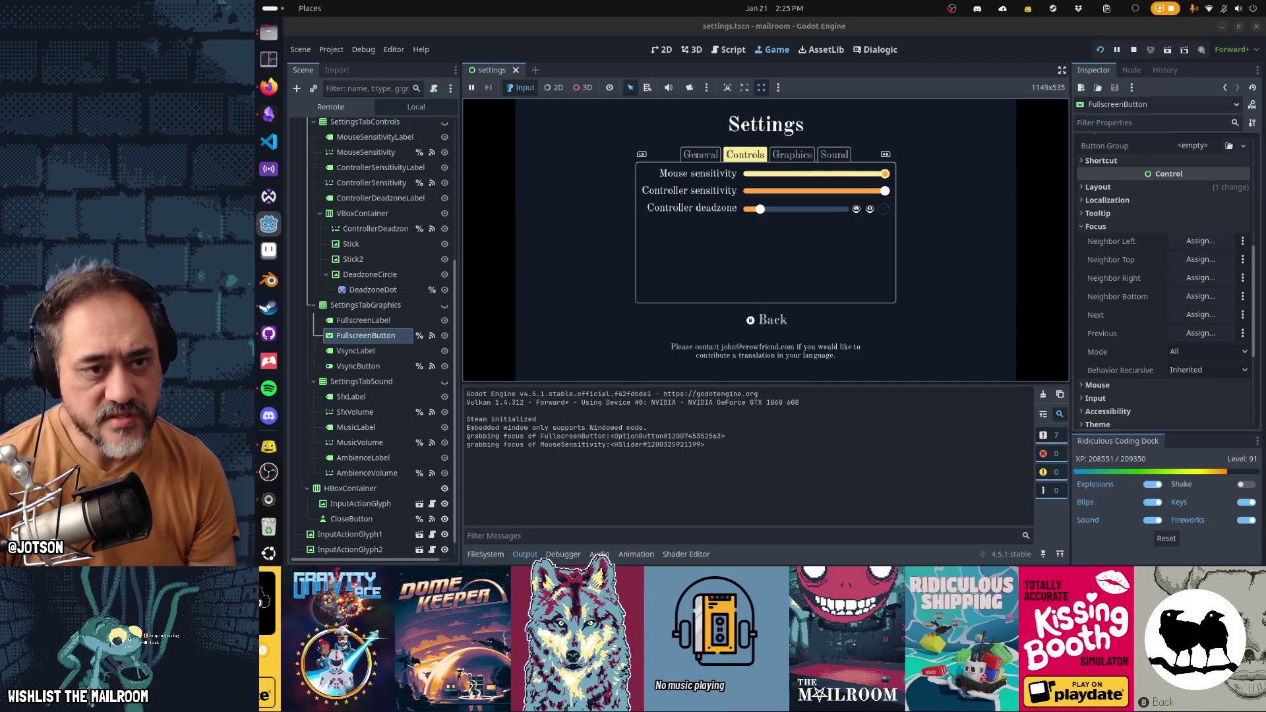
{"action": "key", "text": "q"}
{"action": "key", "text": "e"}
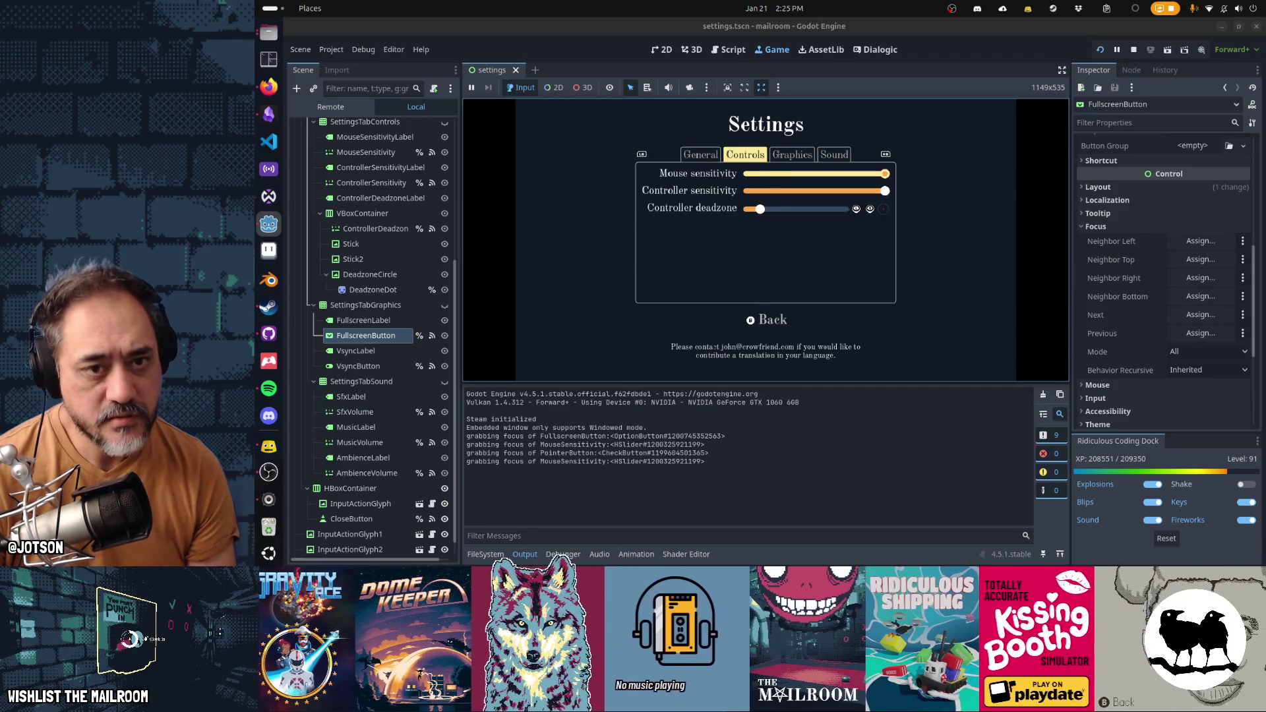
{"action": "key", "text": "e"}
{"action": "key", "text": "e"}
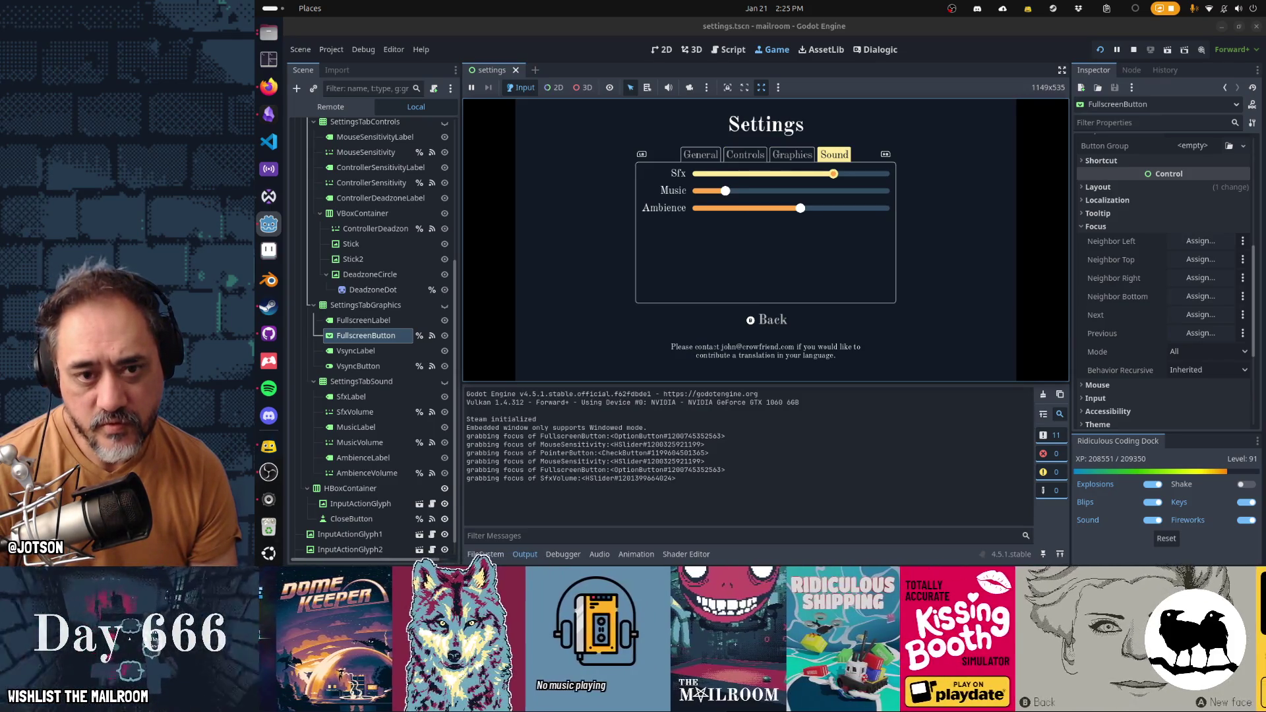
{"action": "key", "text": "q"}
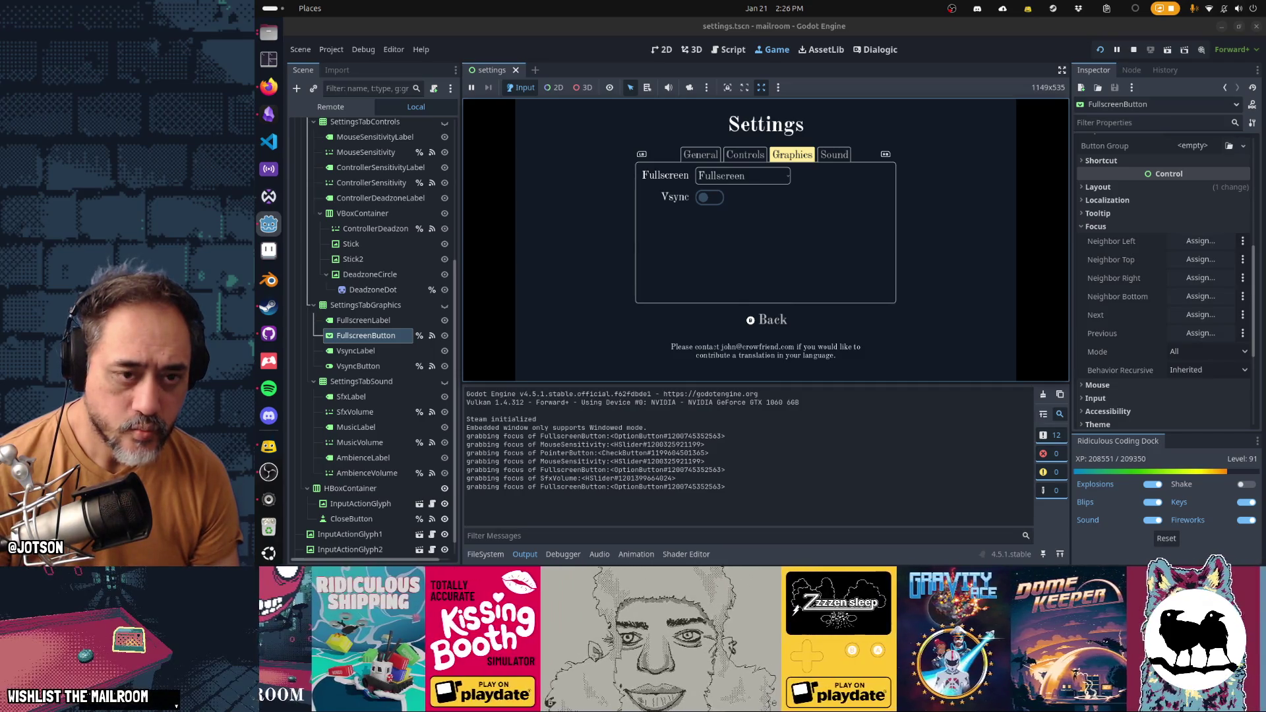
{"action": "key", "text": "q"}
{"action": "key", "text": "e"}
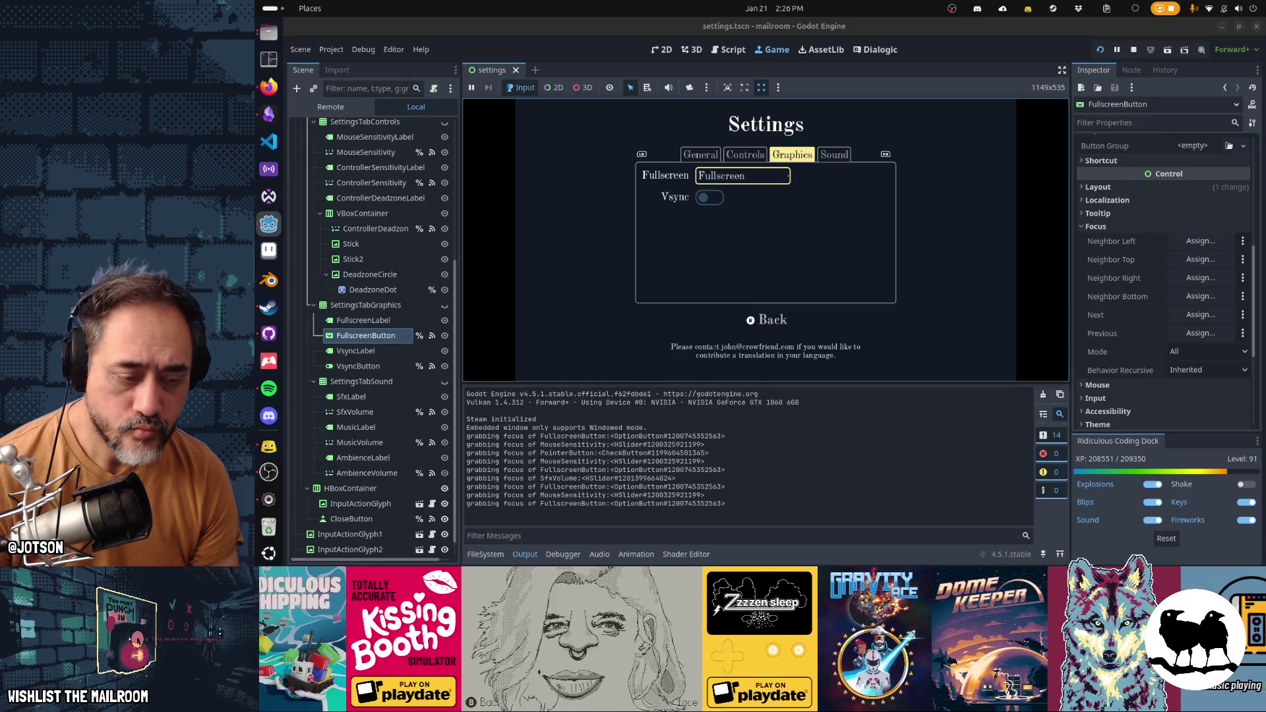
{"action": "key", "text": "q"}
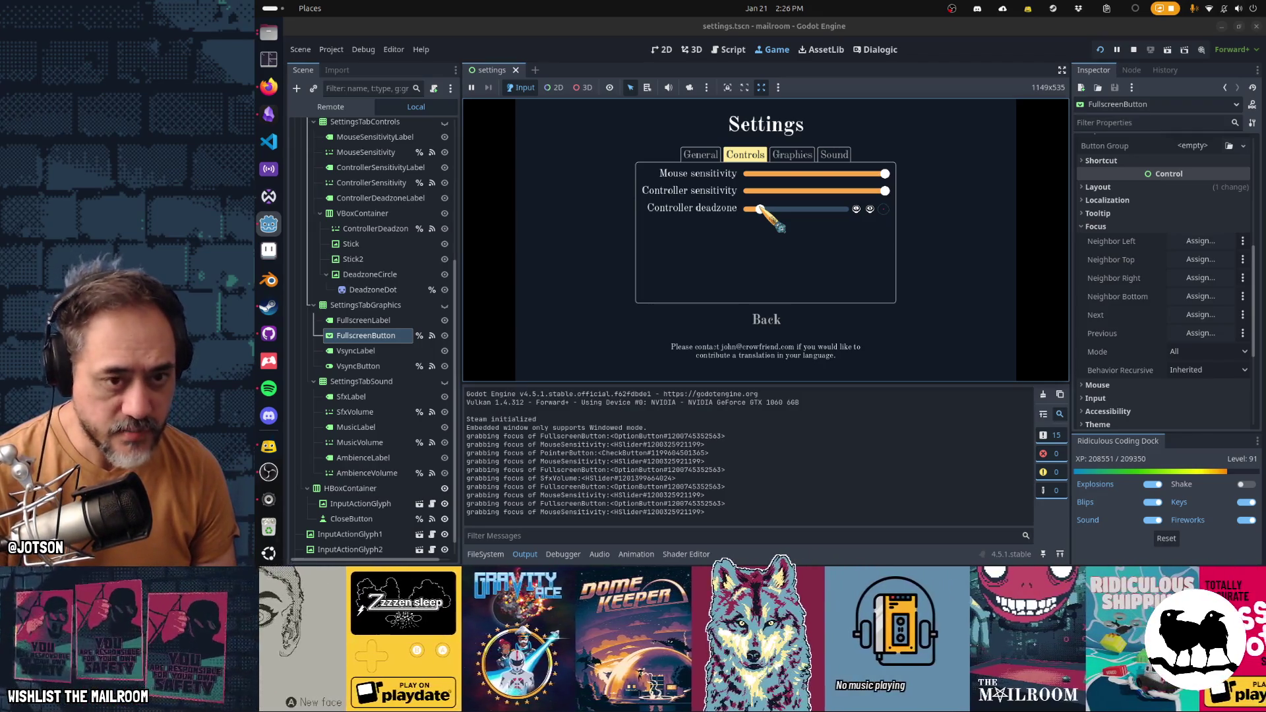
Step: Lower the Sfx volume slightly on the Sound tab, then return through the tabs to Controls
{"action": "key", "text": "e"}
{"action": "key", "text": "e"}
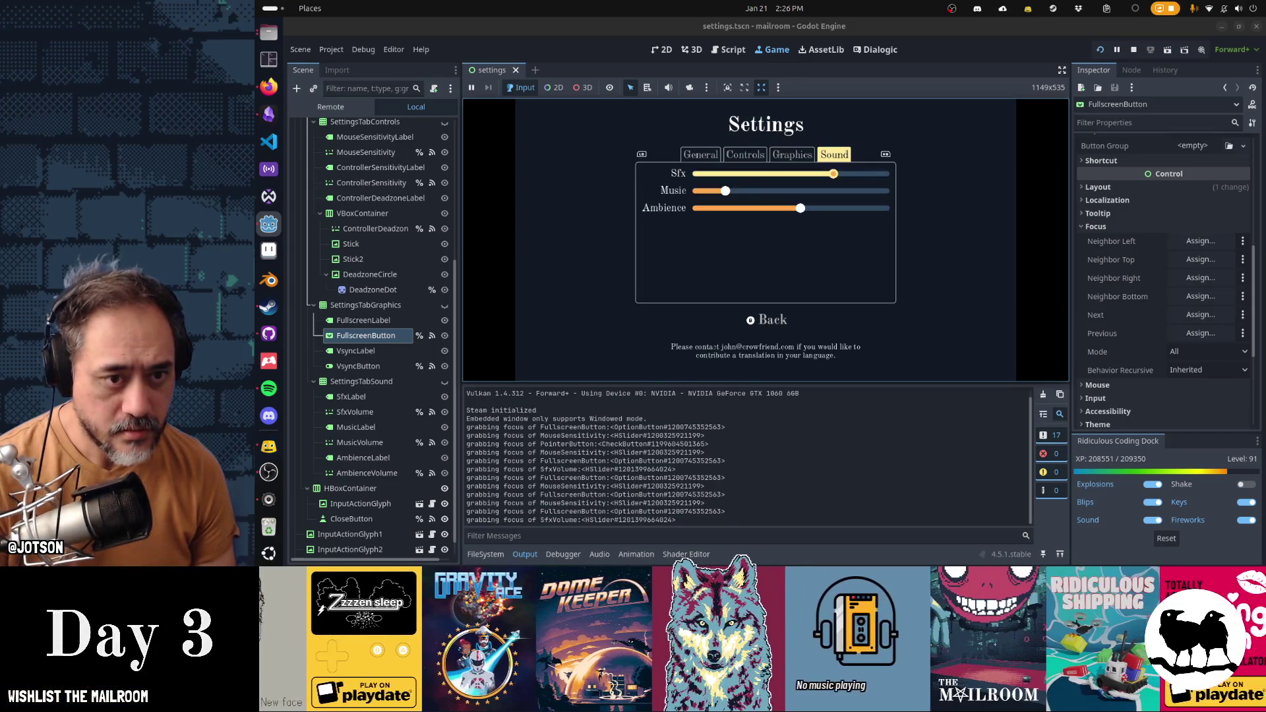
{"action": "key", "text": "Left"}
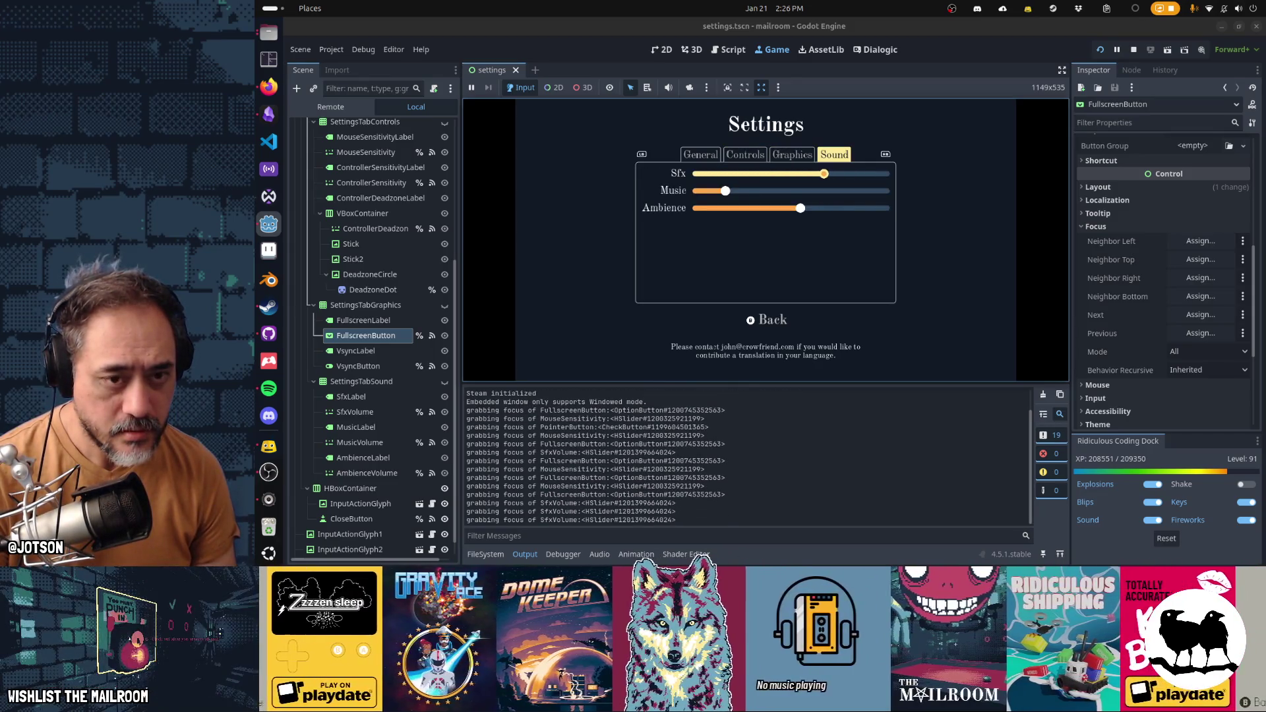
{"action": "key", "text": "q"}
{"action": "key", "text": "q"}
{"action": "key", "text": "q"}
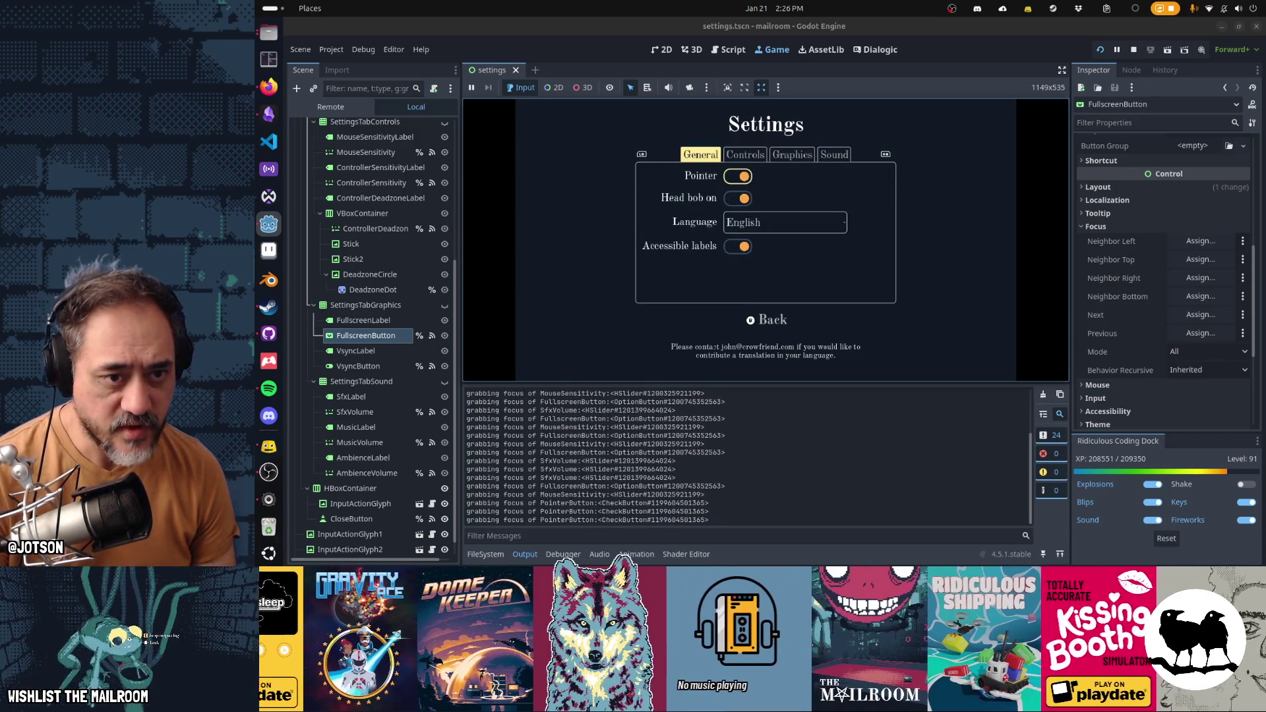
{"action": "key", "text": "e"}
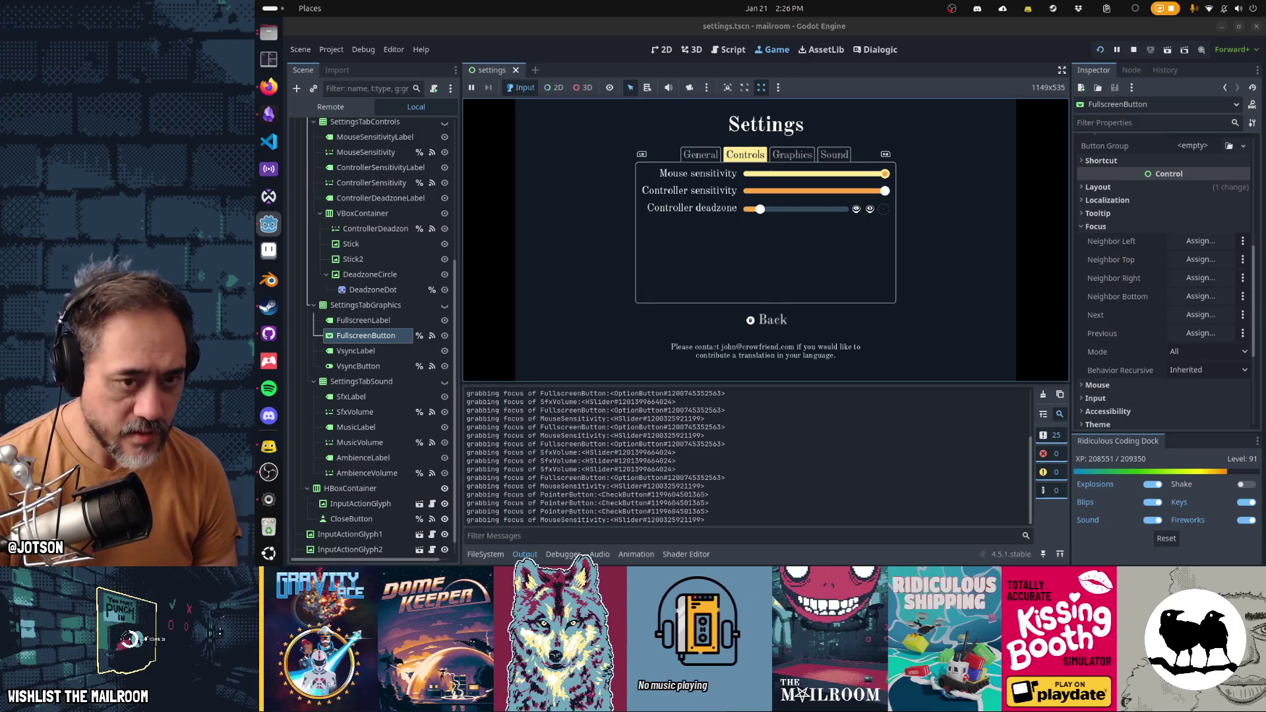
Step: Reopen Settings from the main menu and step through every tab from General to Sound
{"action": "key", "text": "Escape"}
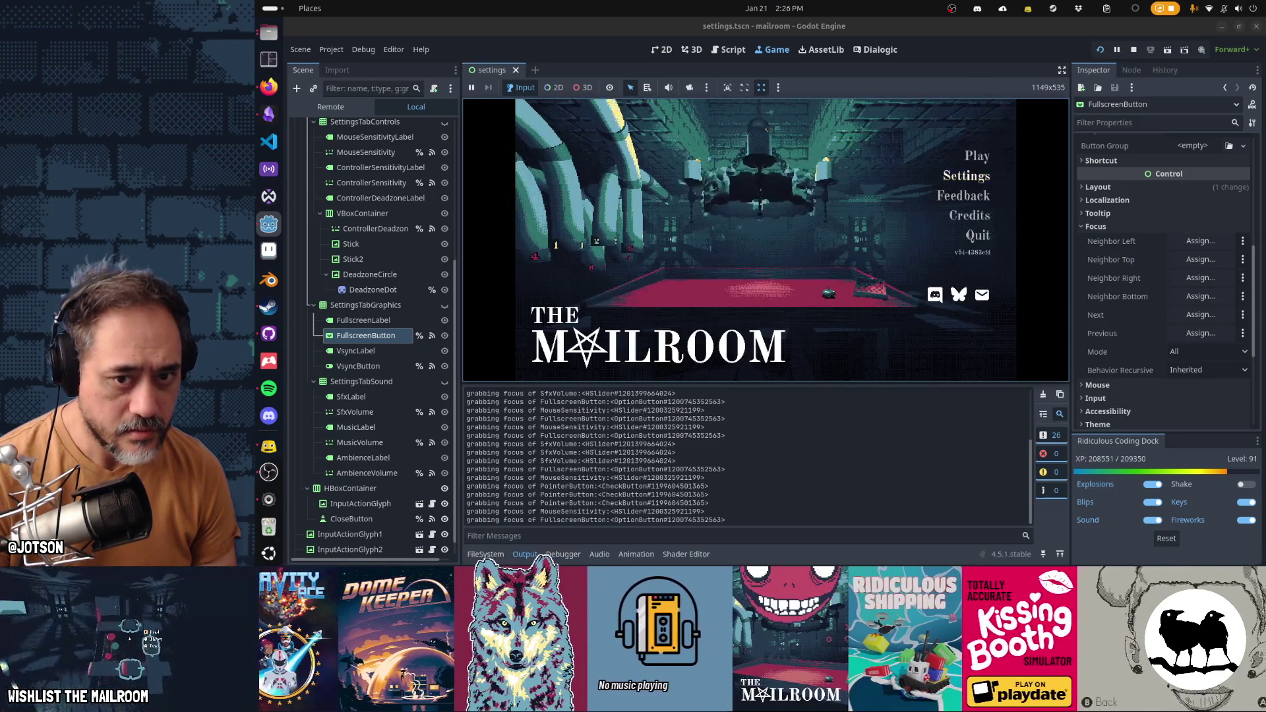
{"action": "key", "text": "Return"}
{"action": "key", "text": "e"}
{"action": "key", "text": "e"}
{"action": "key", "text": "e"}
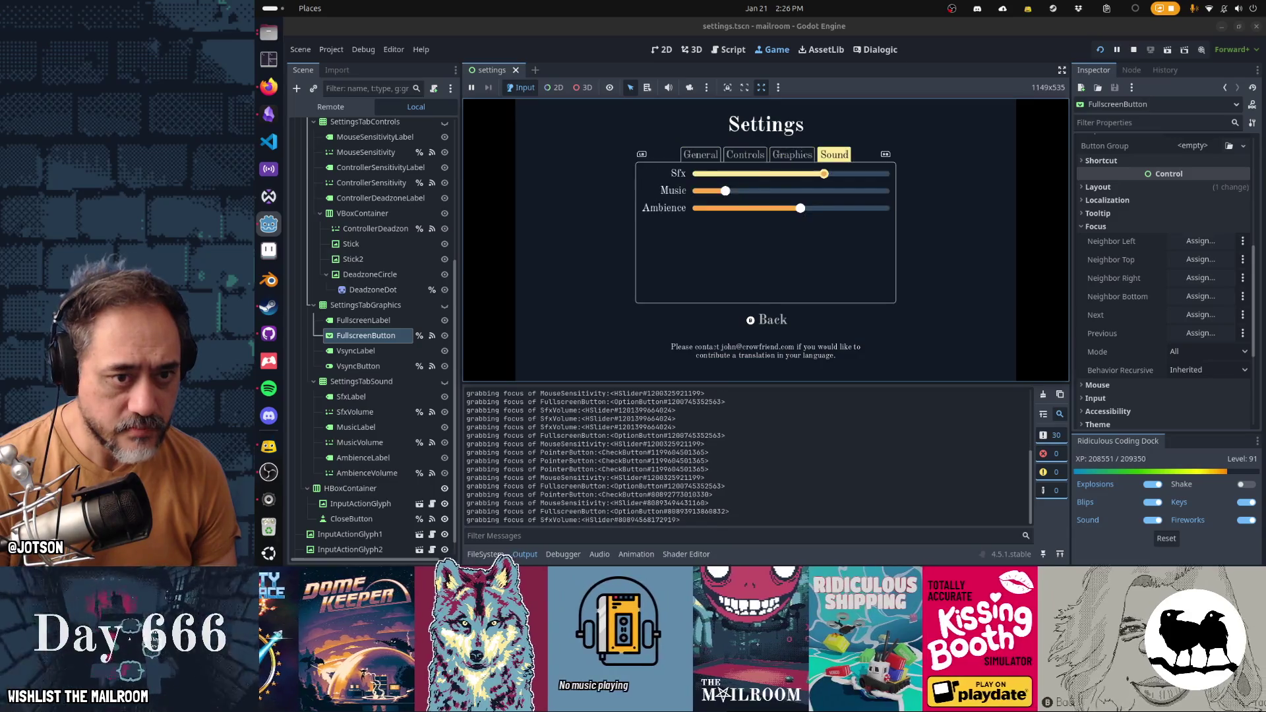
{"action": "key", "text": "q"}
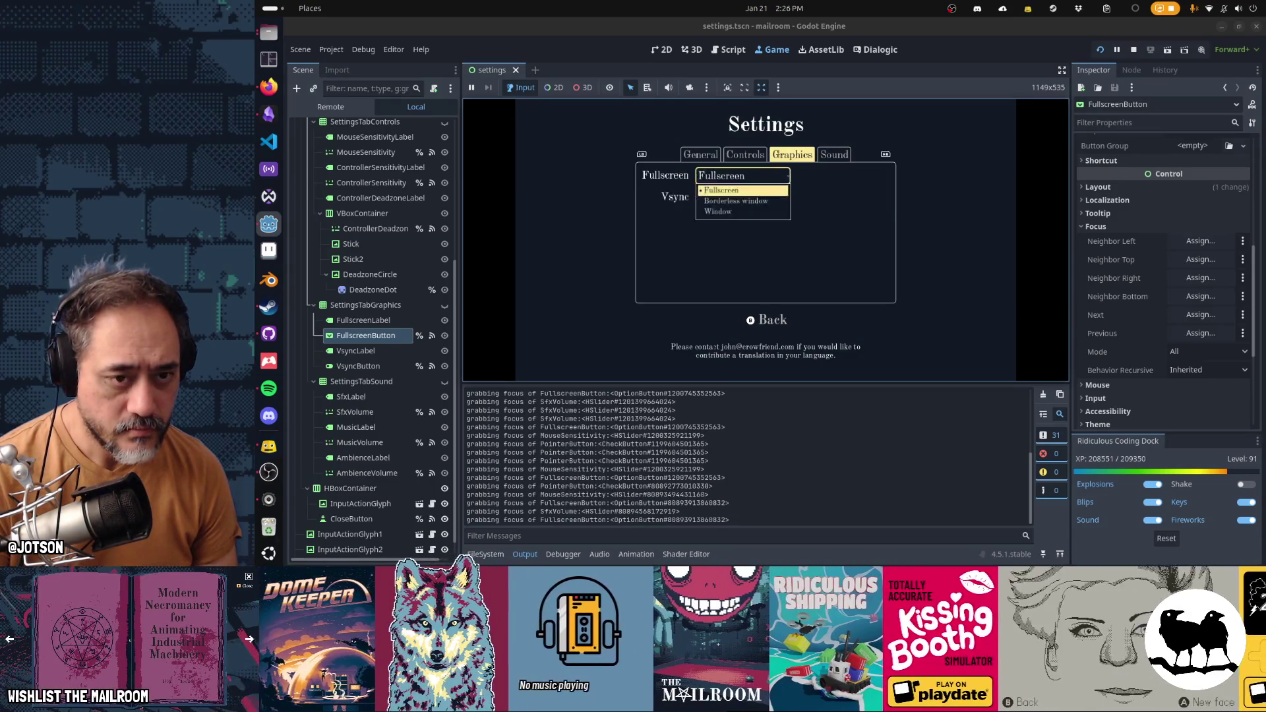
{"action": "key", "text": "q"}
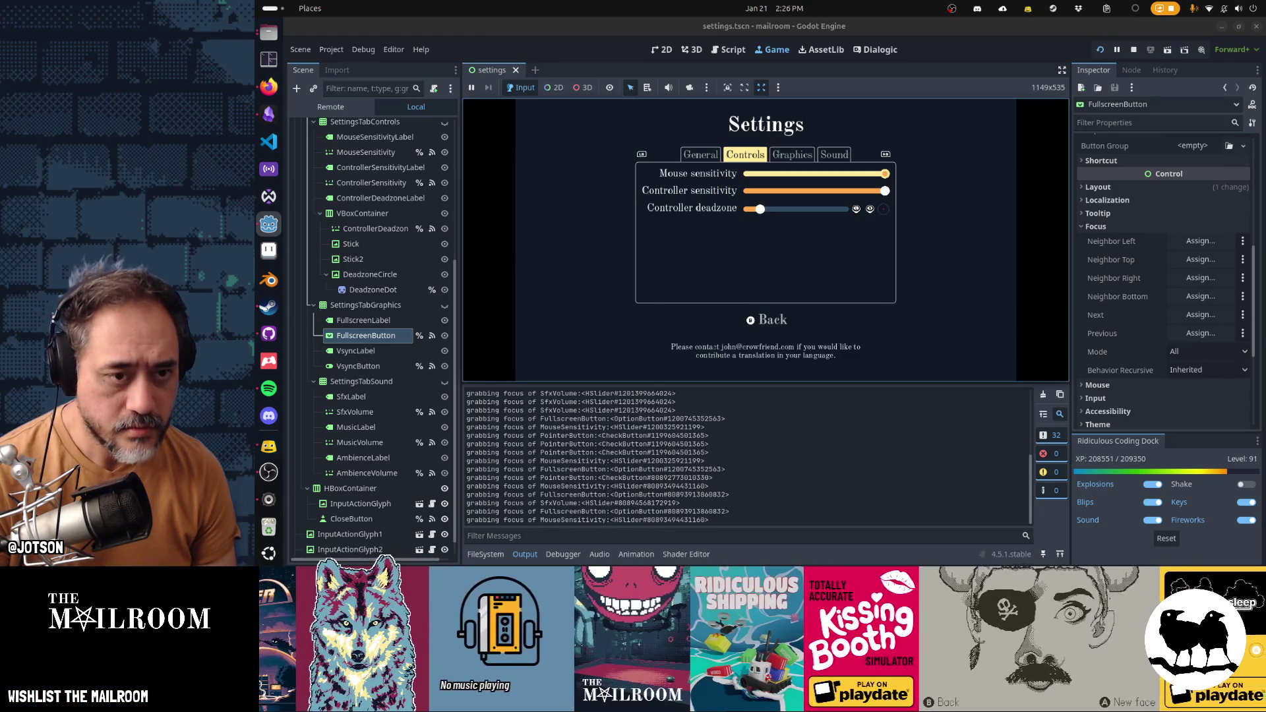
{"action": "key", "text": "q"}
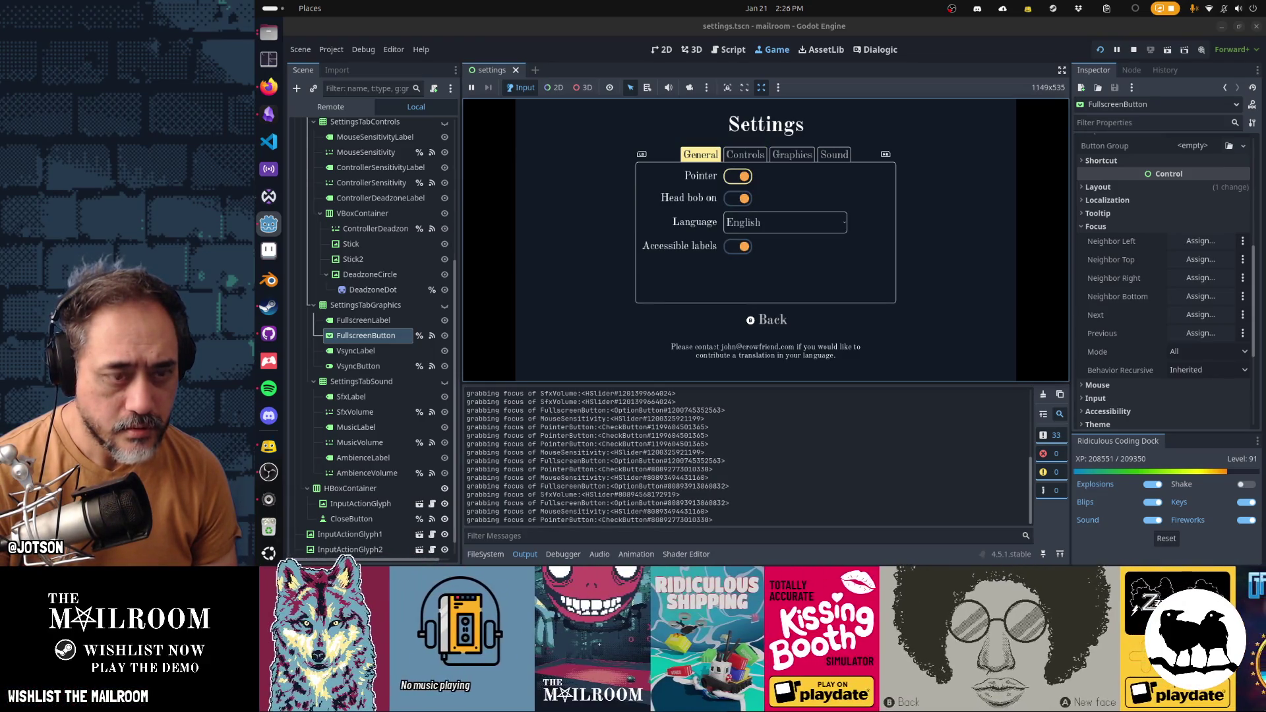
{"action": "key", "text": "e"}
{"action": "key", "text": "e"}
{"action": "key", "text": "e"}
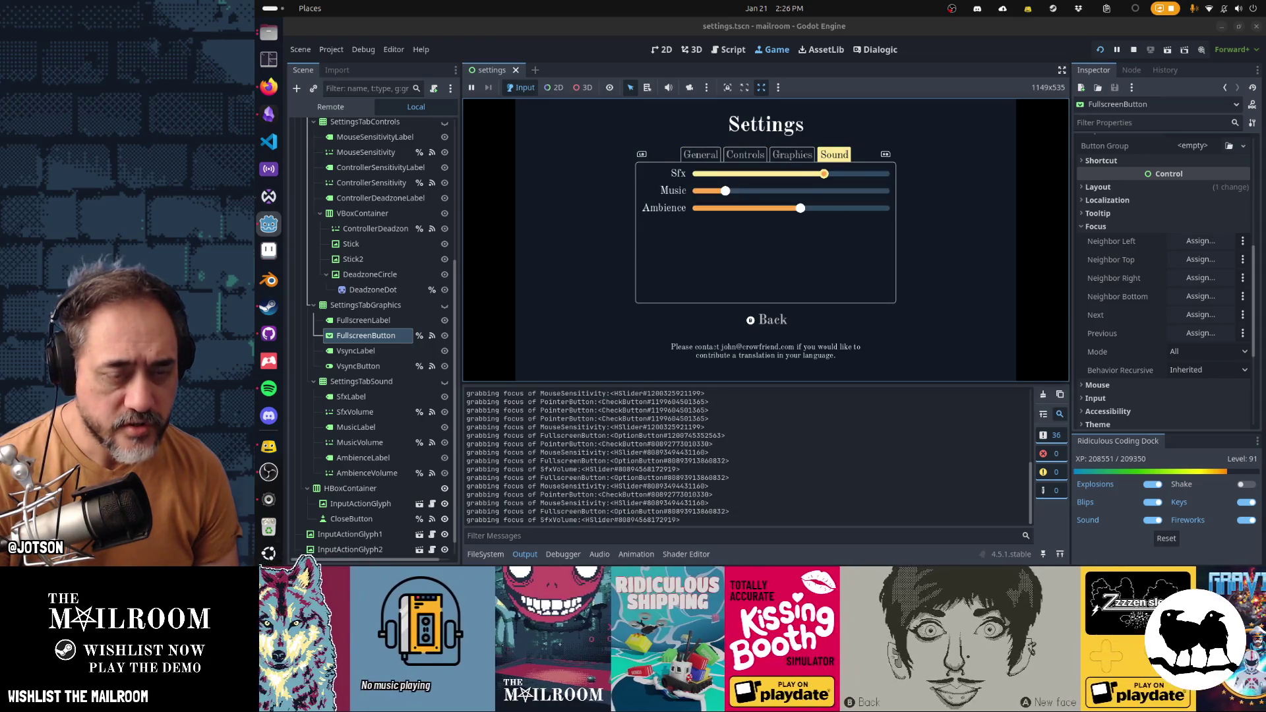
{"action": "key", "text": "q"}
{"action": "key", "text": "q"}
{"action": "key", "text": "q"}
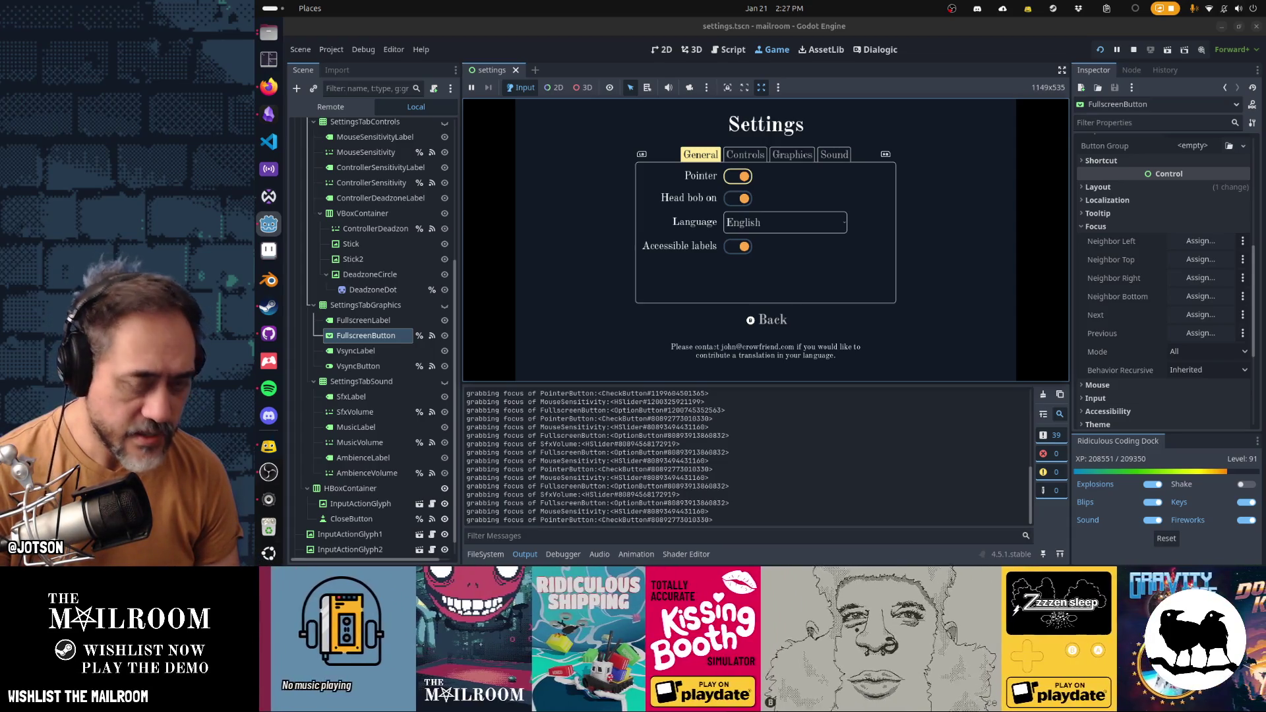
{"action": "key", "text": "e"}
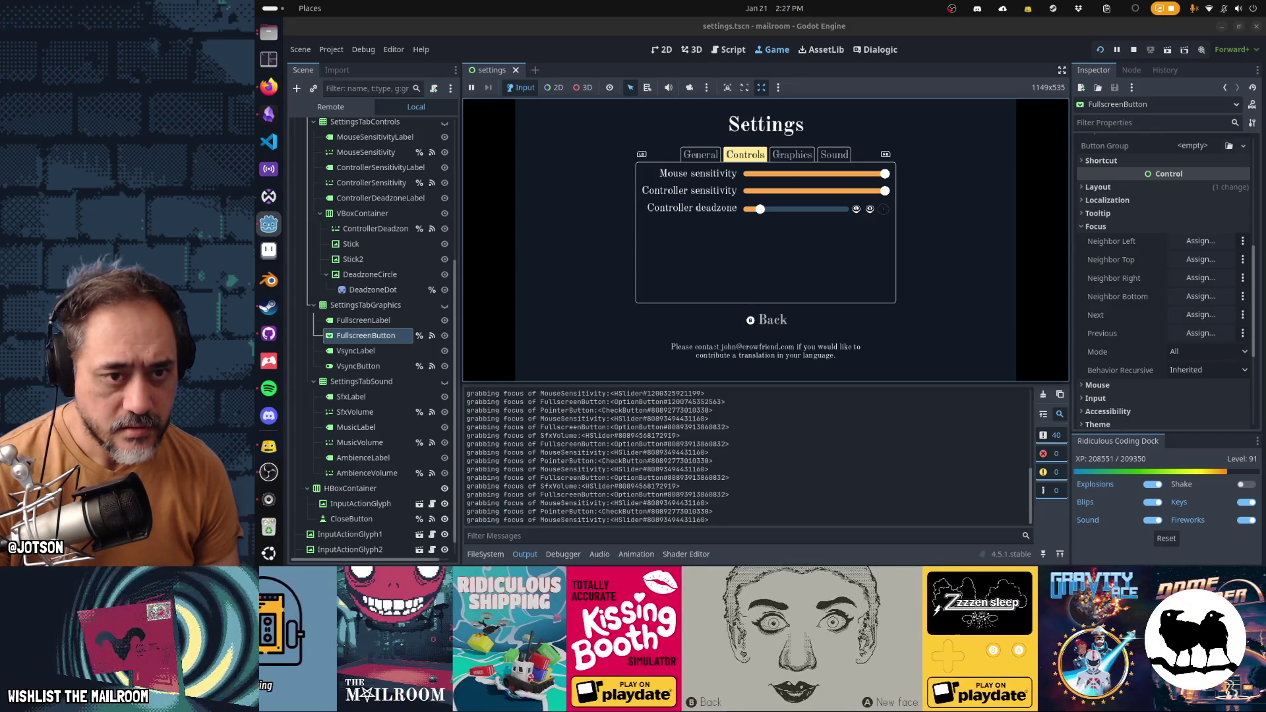
{"action": "key", "text": "e"}
{"action": "key", "text": "q"}
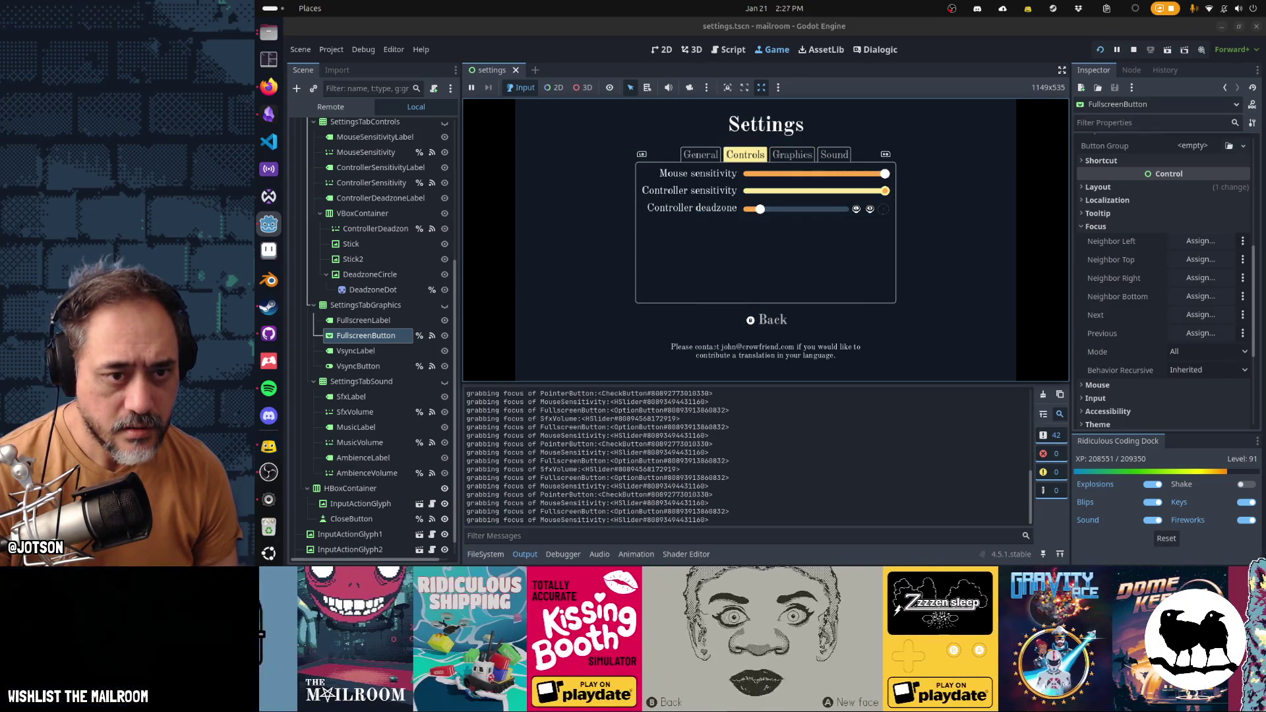
{"action": "key", "text": "q"}
Step: Move focus among the General options and Sound sliders, then stop the running game with F8
{"action": "key", "text": "Down"}
{"action": "key", "text": "Down"}
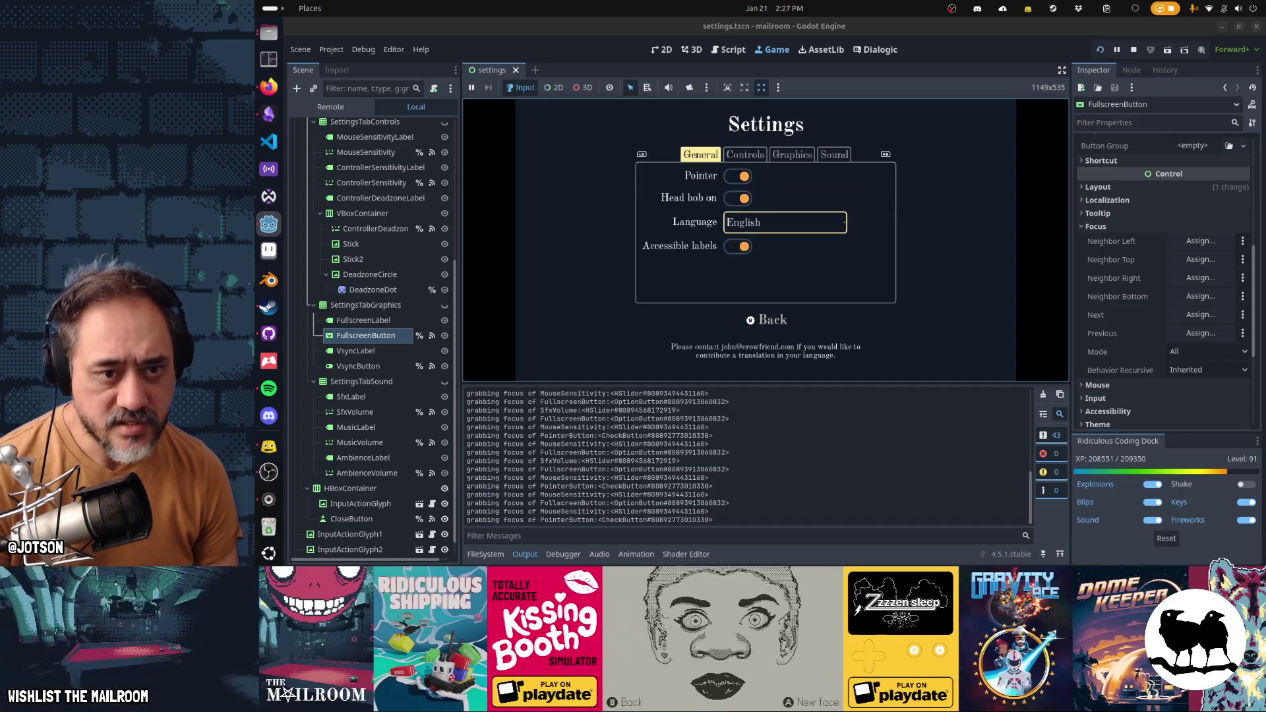
{"action": "key", "text": "Down"}
{"action": "key", "text": "Up"}
{"action": "key", "text": "Up"}
{"action": "key", "text": "Up"}
{"action": "key", "text": "e"}
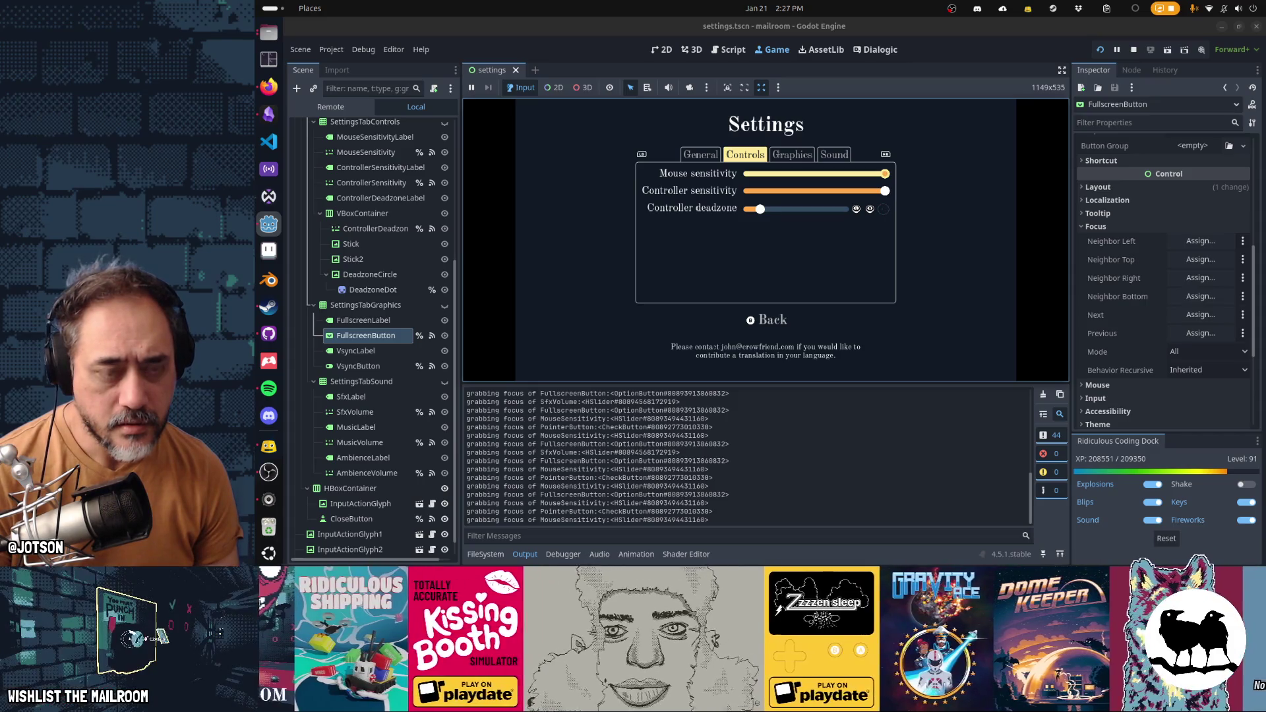
{"action": "key", "text": "e"}
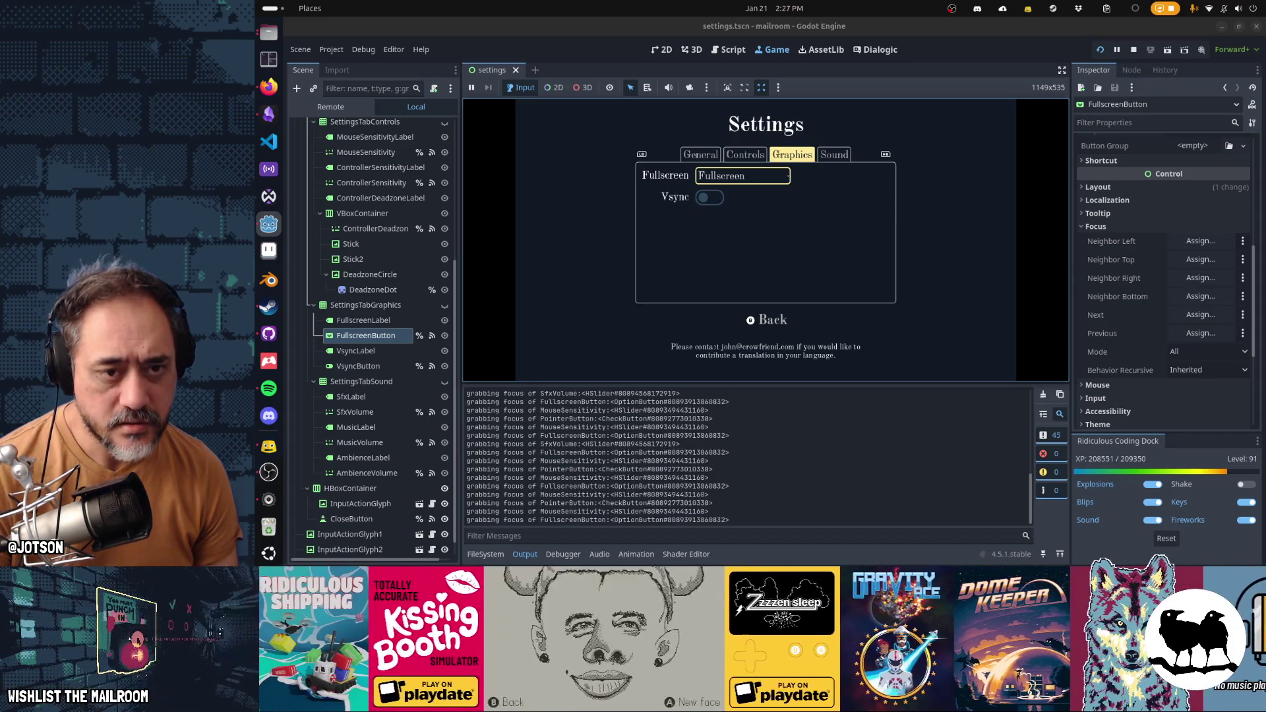
{"action": "key", "text": "e"}
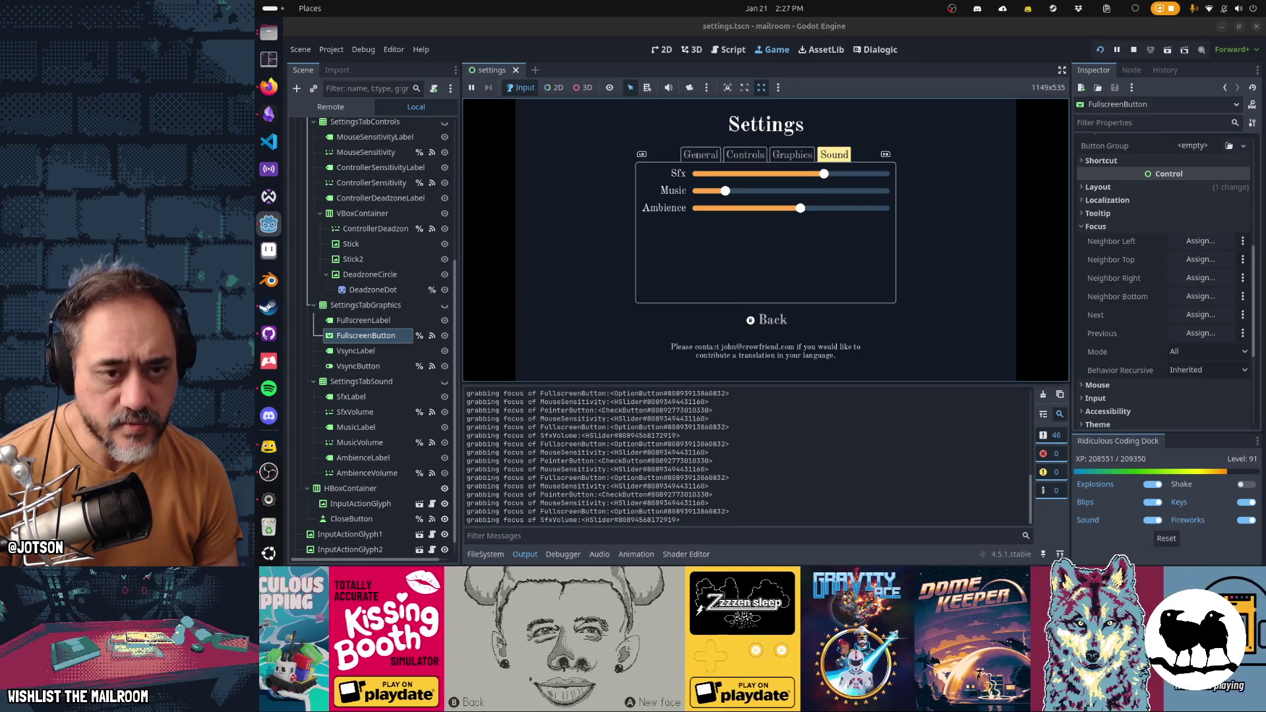
{"action": "key", "text": "q"}
{"action": "key", "text": "e"}
{"action": "key", "text": "Down"}
{"action": "key", "text": "Down"}
{"action": "key", "text": "Up"}
{"action": "key", "text": "Up"}
{"action": "key", "text": "q"}
{"action": "key", "text": "q"}
{"action": "key", "text": "q"}
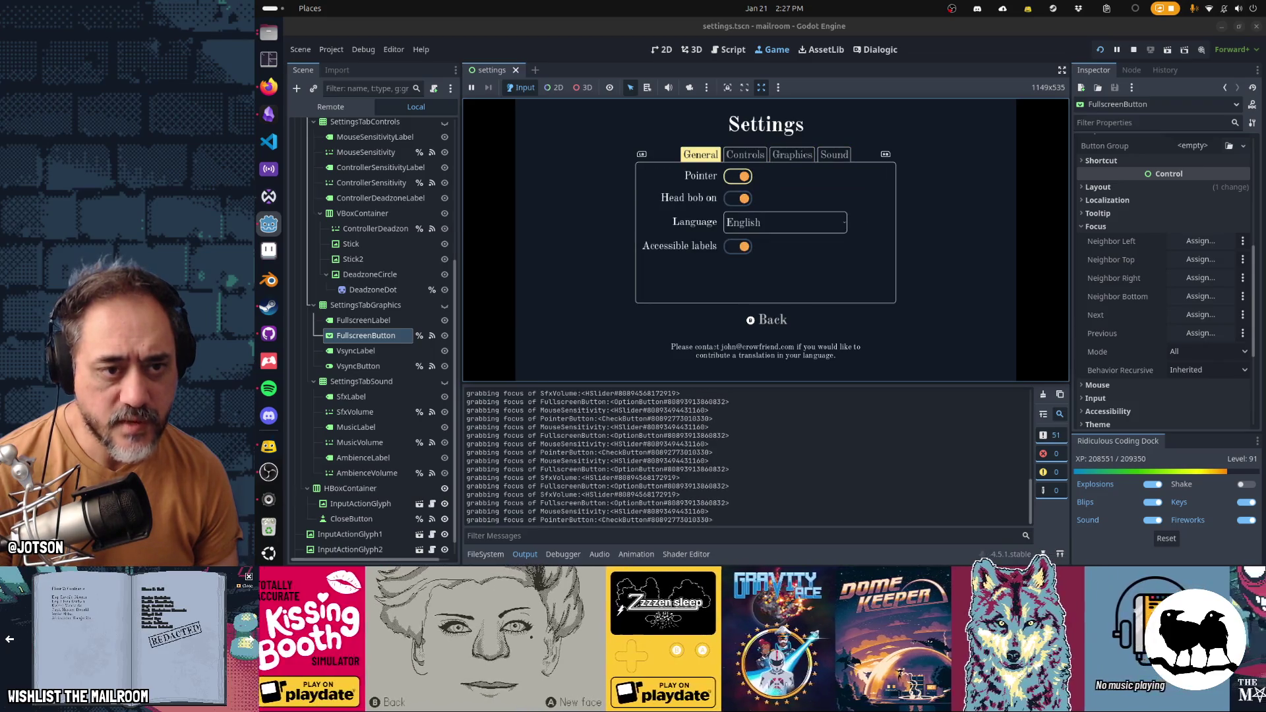
{"action": "key", "text": "e"}
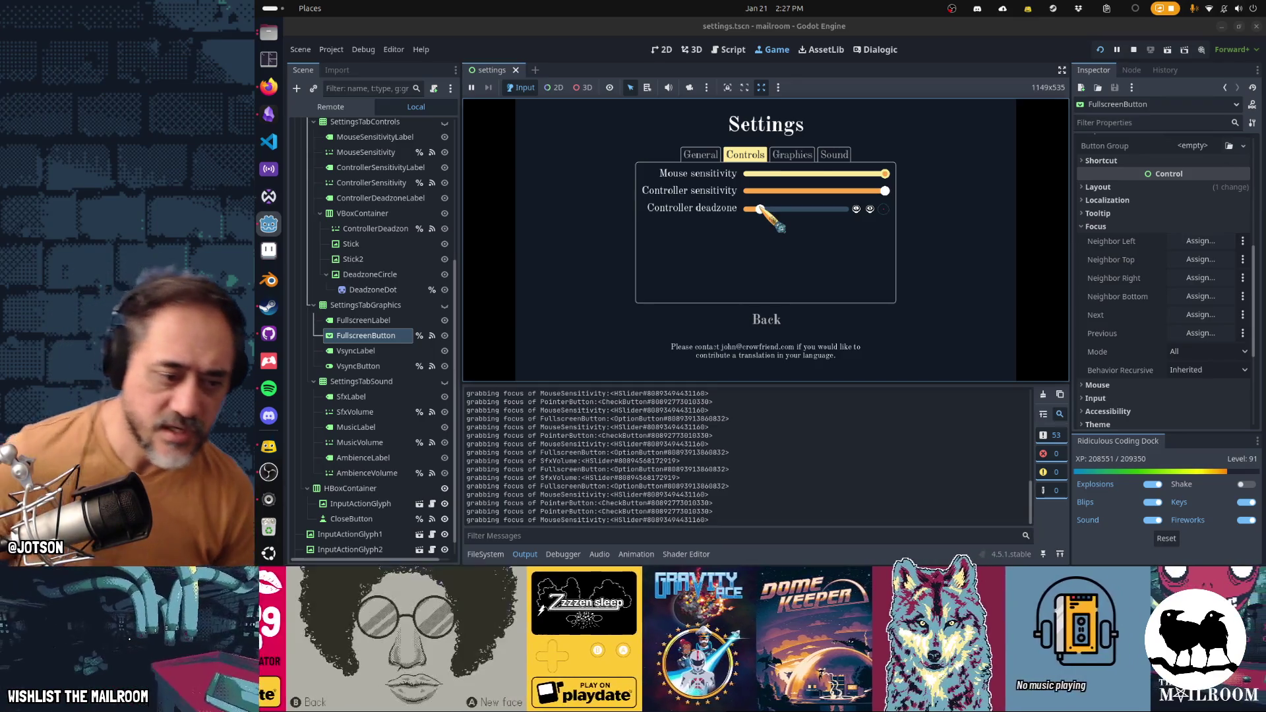
{"action": "key", "text": "F8"}
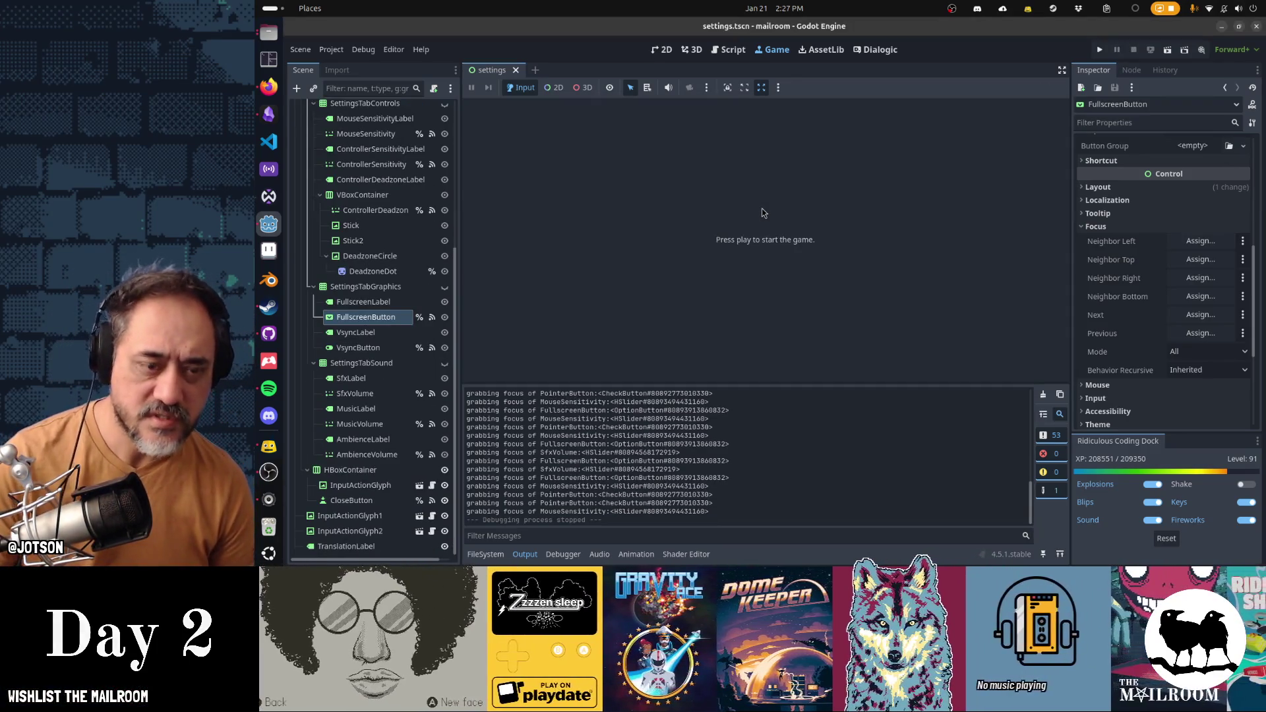
Step: Insert a print(event) line after the tab_previous block in settings.gd, then run the game with F5
{"action": "left_click", "coordinate": [741, 52]}
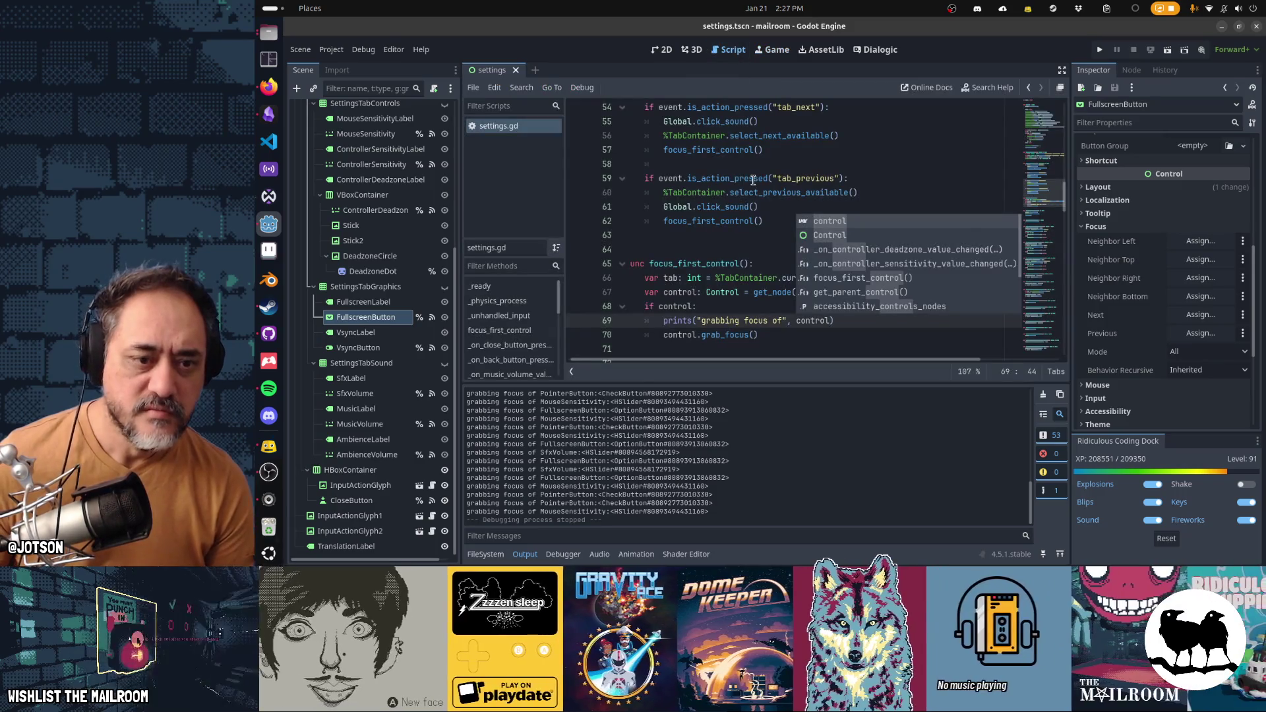
{"action": "left_click", "coordinate": [721, 320]}
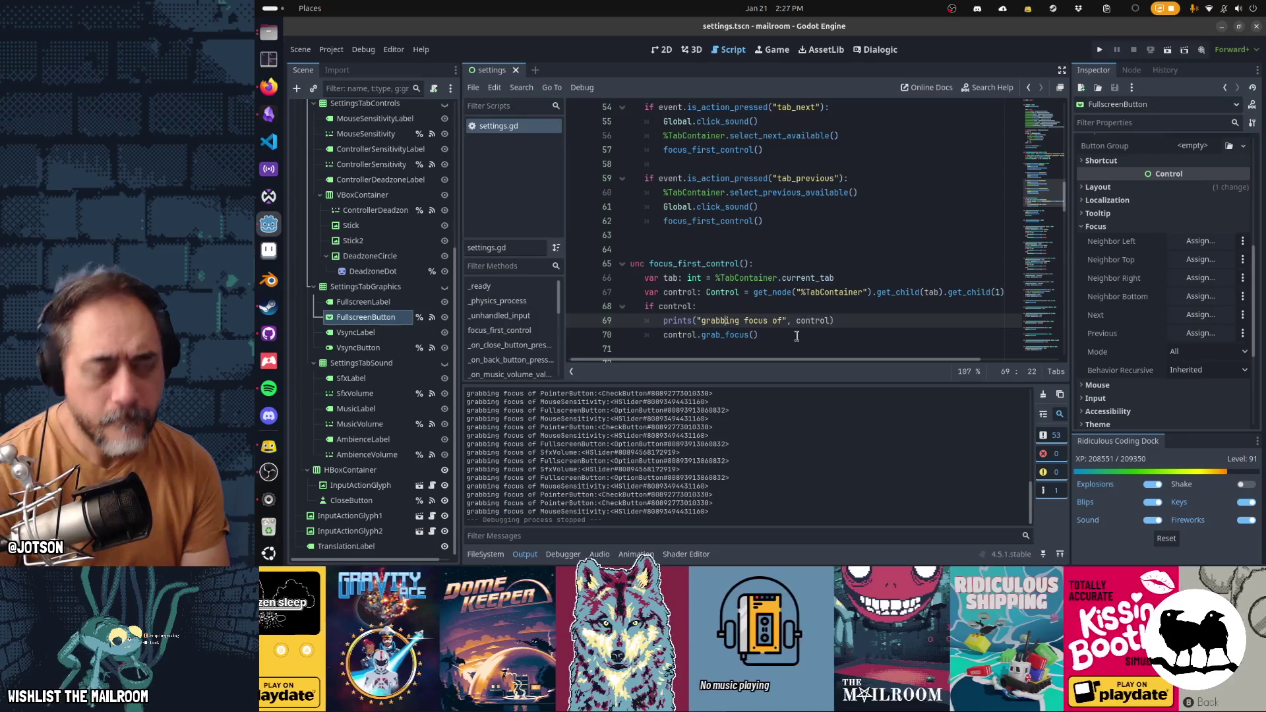
{"action": "key", "text": "Up"}
{"action": "key", "text": "Up"}
{"action": "key", "text": "Up"}
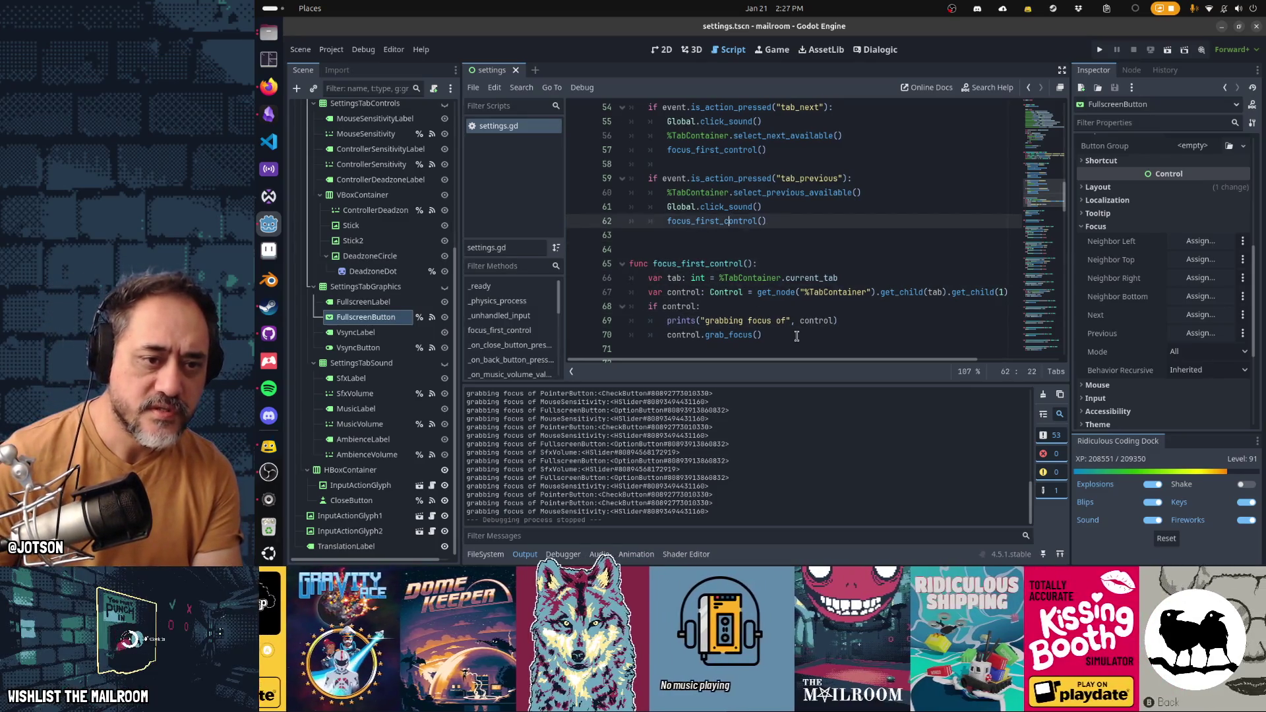
{"action": "key", "text": "End"}
{"action": "key", "text": "Return"}
{"action": "key", "text": "BackSpace"}
{"action": "key", "text": "Return"}
{"action": "type", "text": "print("}
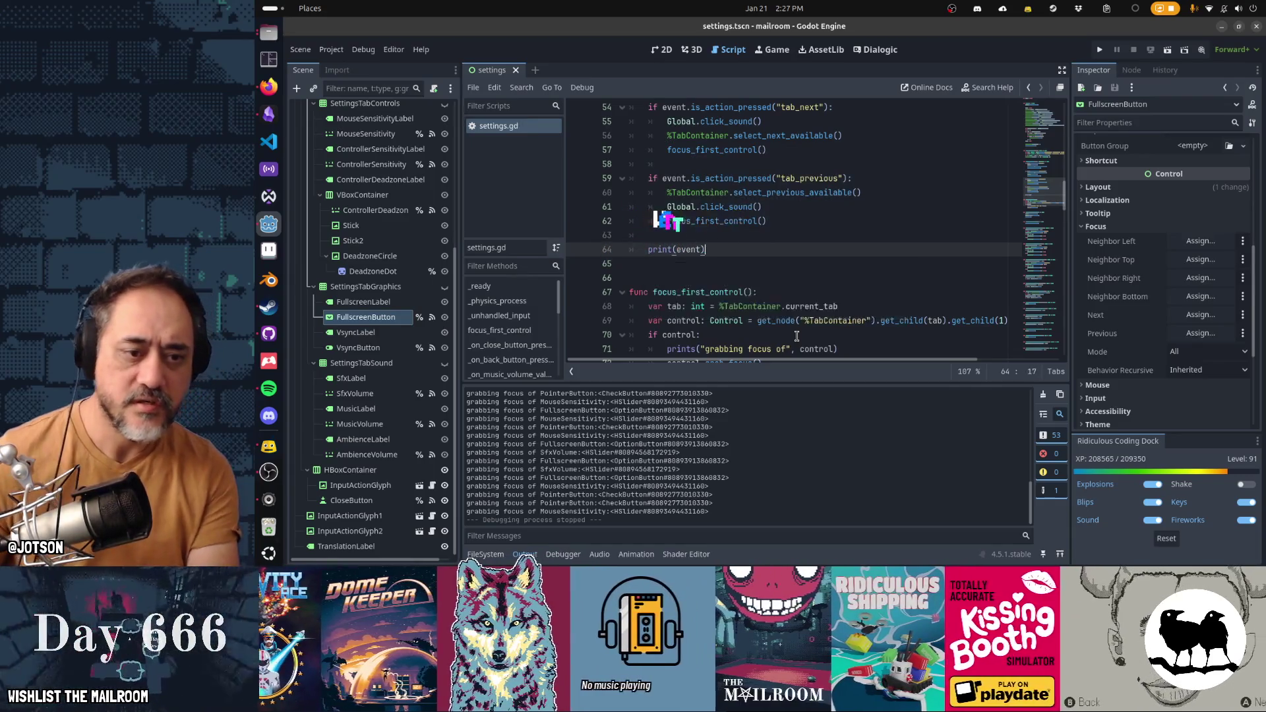
{"action": "key", "text": "F5"}
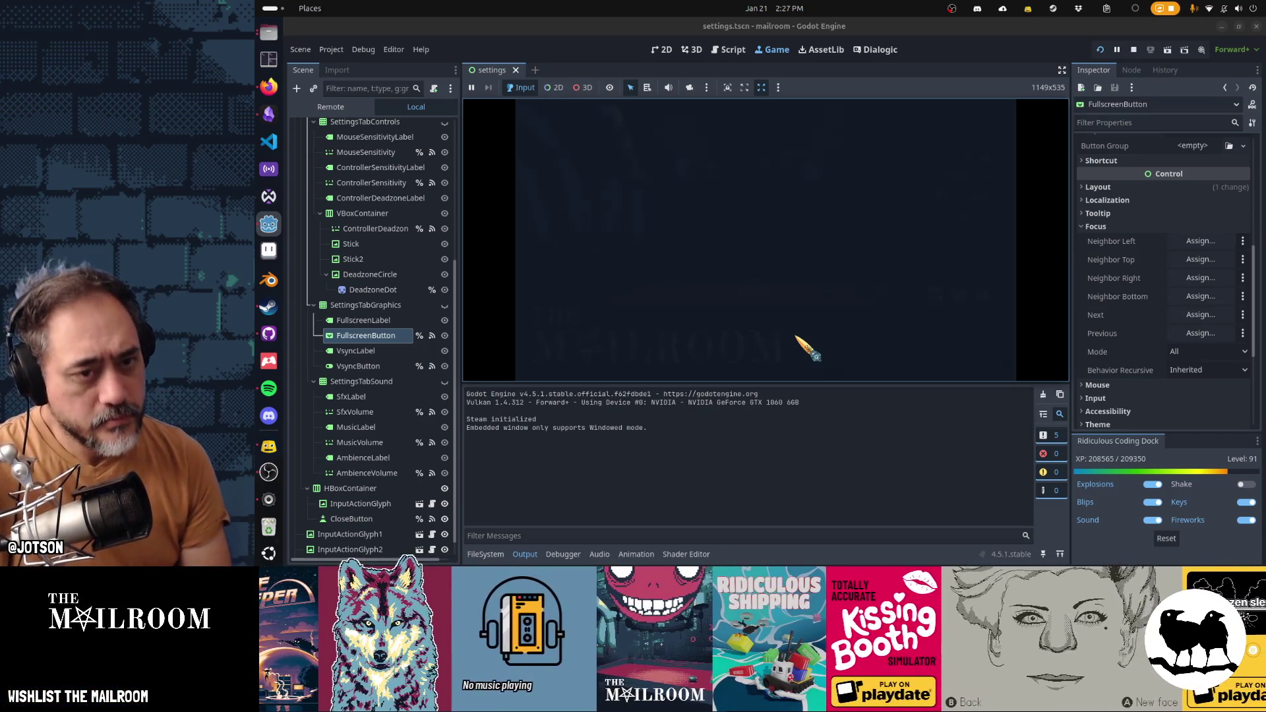
Step: Open the in-game Settings screen, then back out to the main menu to log input events
{"action": "key", "text": "Return"}
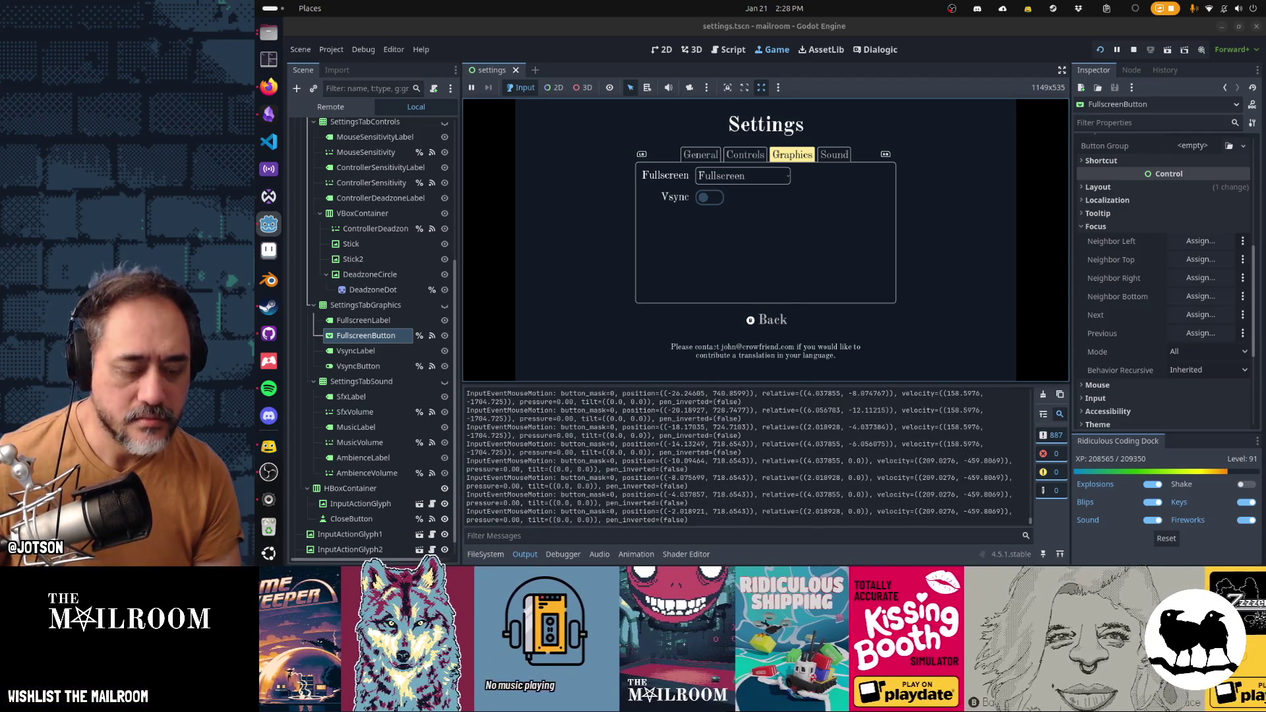
{"action": "key", "text": "Escape"}
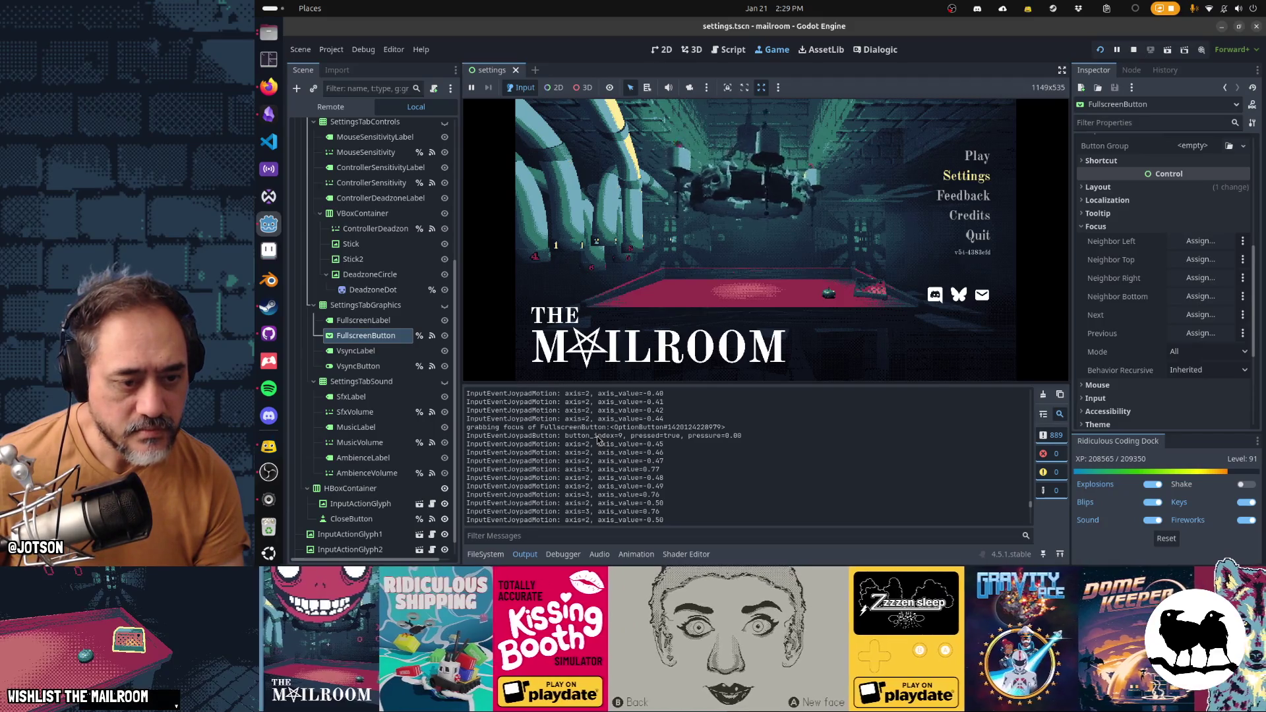
Step: Select an InputEventJoypadMotion entry in the output log, then return to the settings.gd script
{"action": "scroll", "coordinate": [597, 438], "scroll_direction": "up", "scroll_amount": 2}
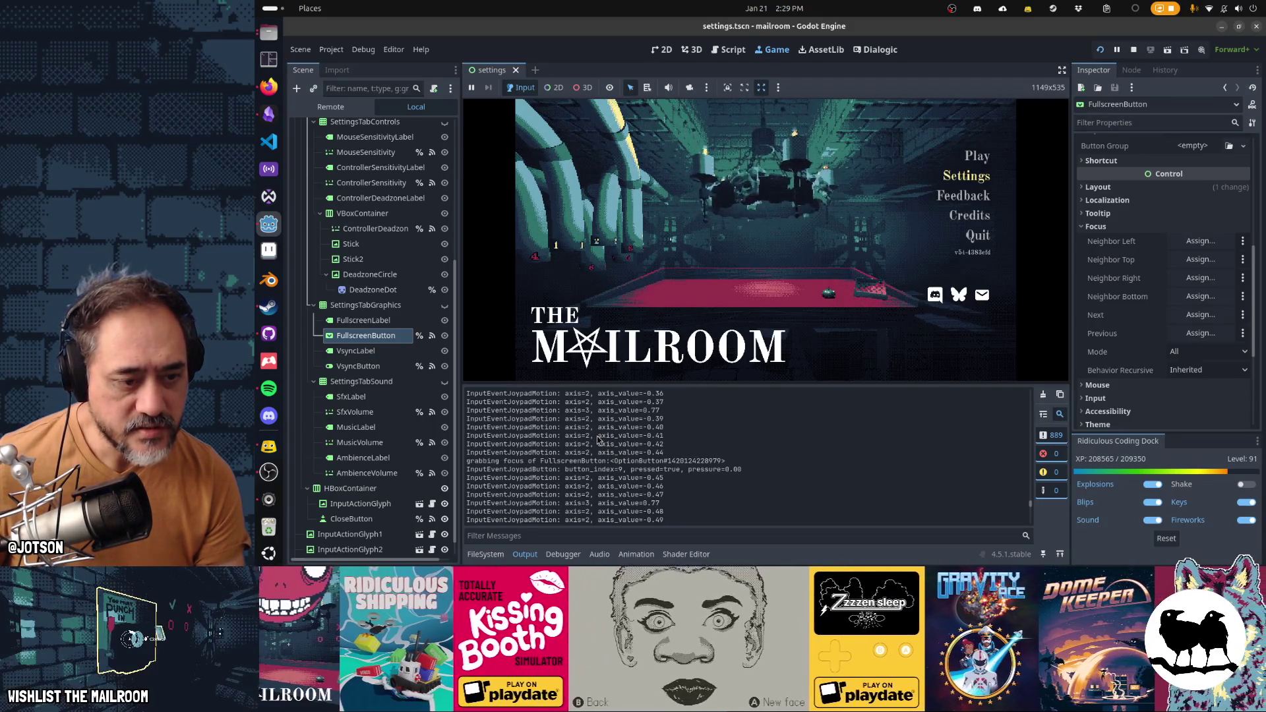
{"action": "scroll", "coordinate": [596, 438], "scroll_direction": "down", "scroll_amount": 4}
{"action": "scroll", "coordinate": [593, 437], "scroll_direction": "down", "scroll_amount": 2}
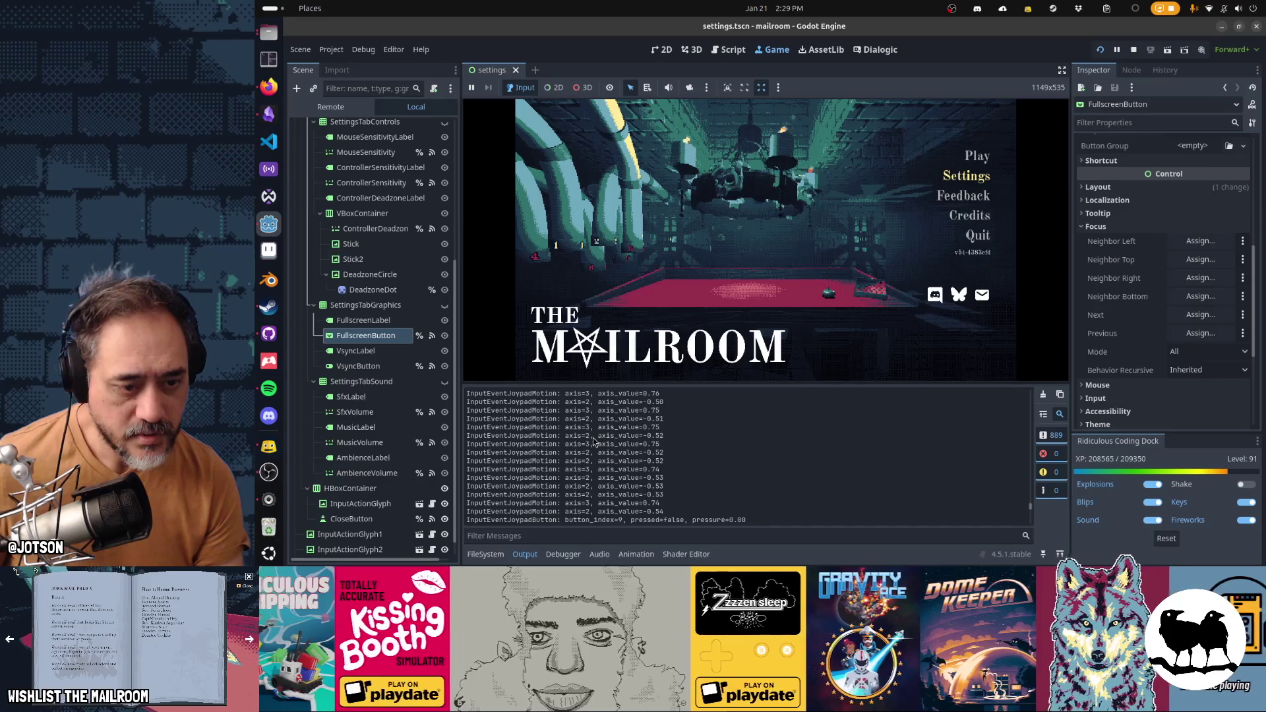
{"action": "scroll", "coordinate": [593, 438], "scroll_direction": "down", "scroll_amount": 2}
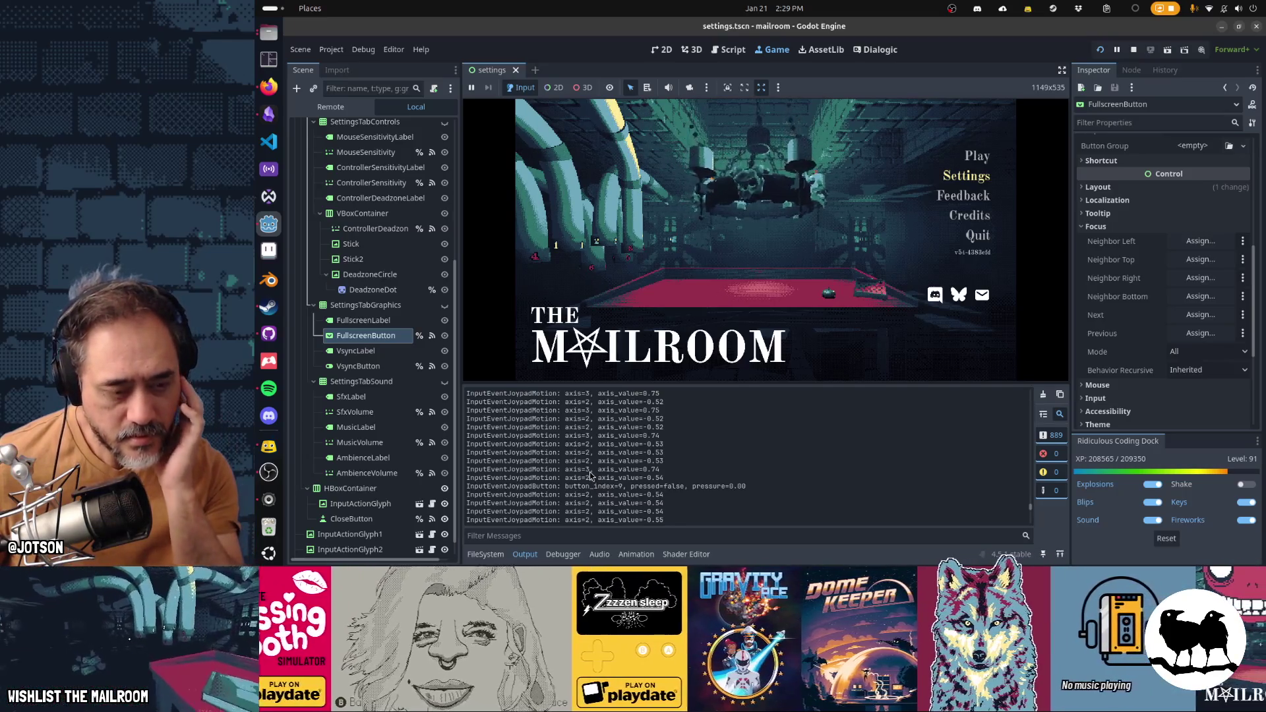
{"action": "scroll", "coordinate": [587, 472], "scroll_direction": "down", "scroll_amount": 3}
{"action": "scroll", "coordinate": [584, 472], "scroll_direction": "down", "scroll_amount": 3}
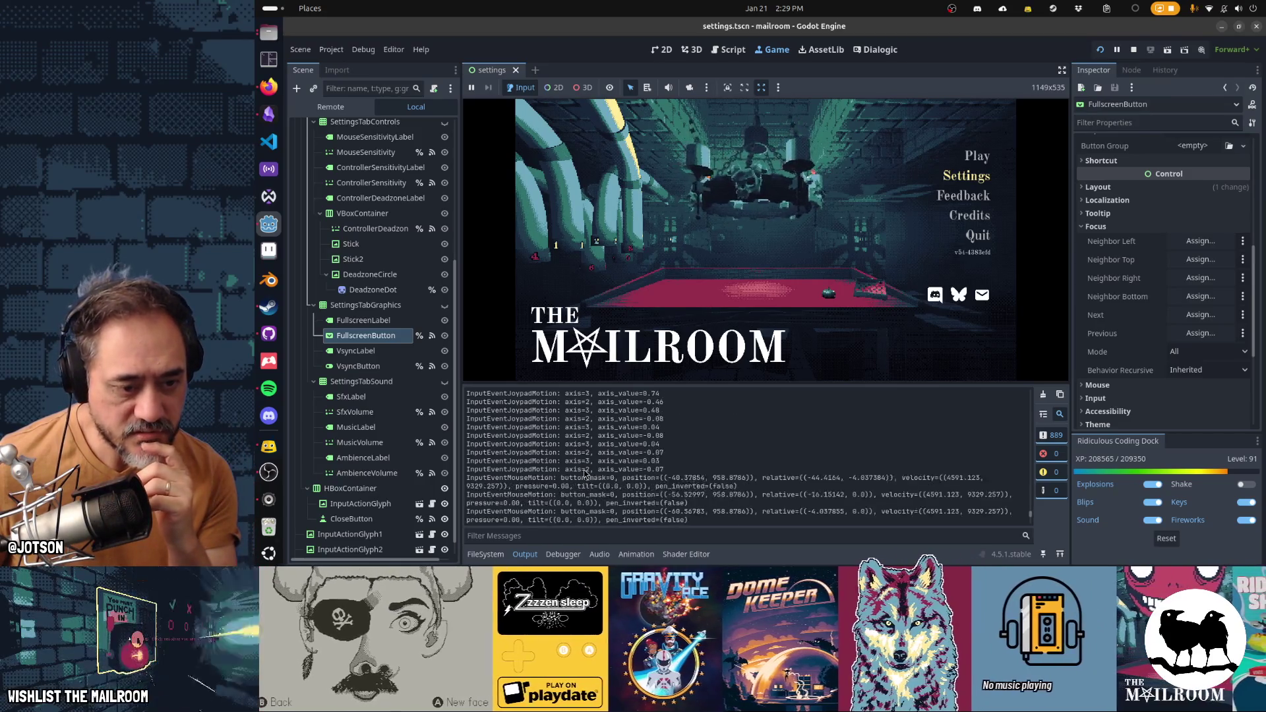
{"action": "scroll", "coordinate": [584, 473], "scroll_direction": "down", "scroll_amount": 2}
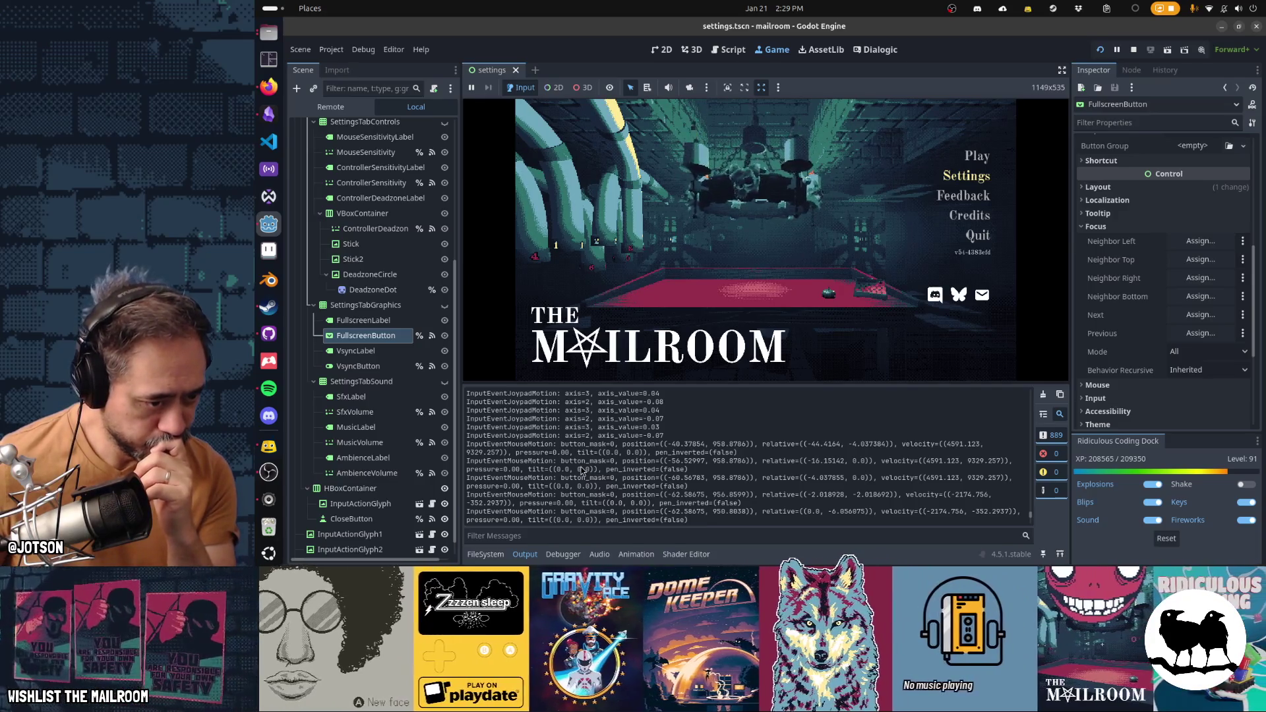
{"action": "double_click", "coordinate": [522, 436]}
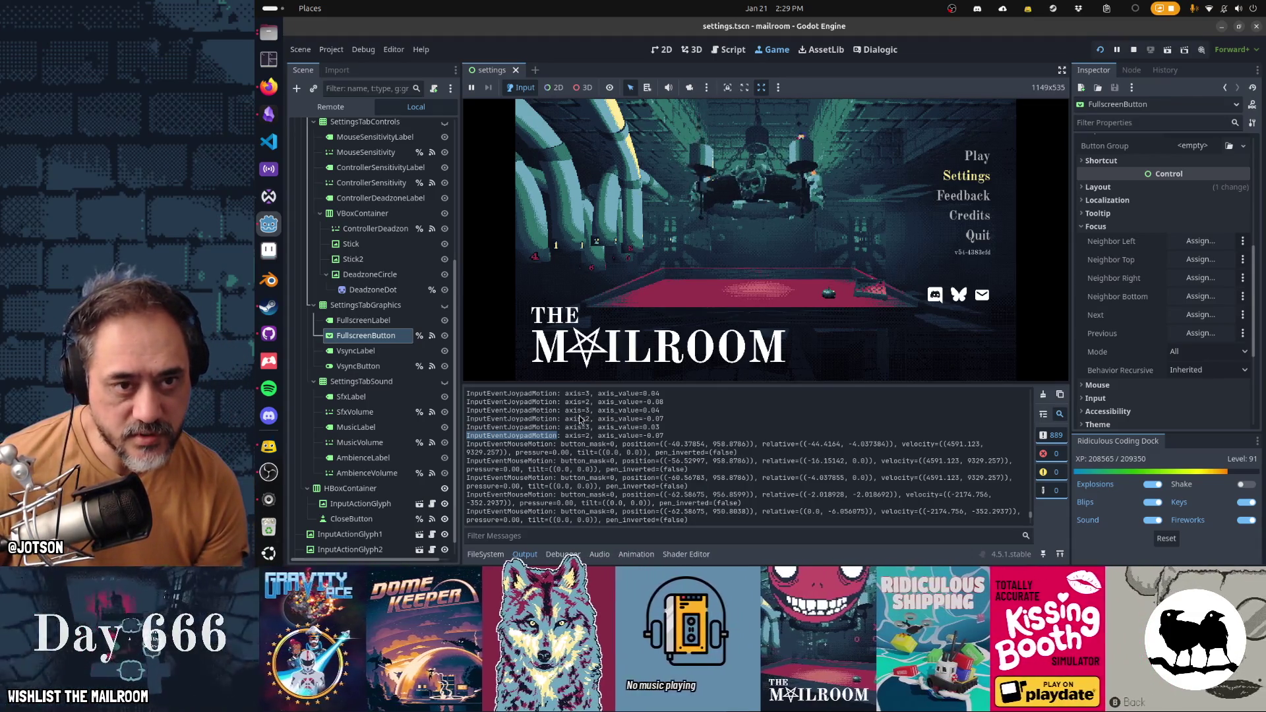
{"action": "left_click", "coordinate": [731, 53]}
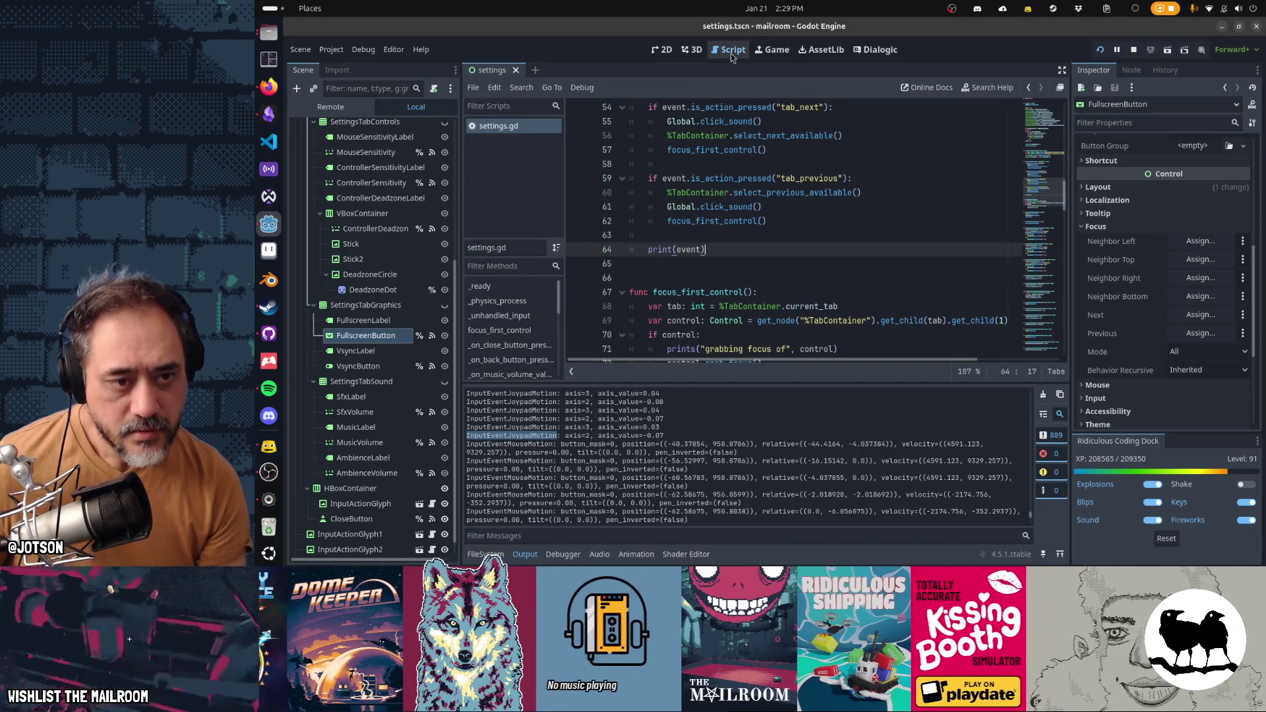
{"action": "scroll", "coordinate": [762, 291], "scroll_direction": "up", "scroll_amount": 4}
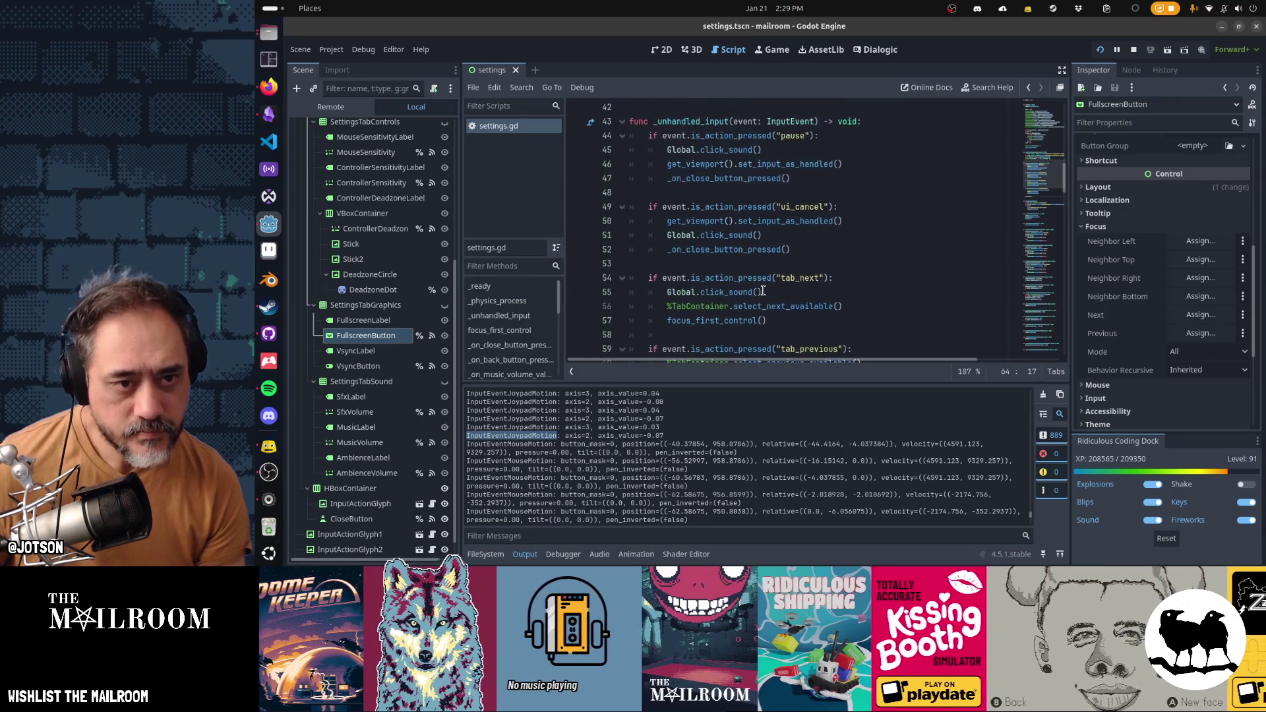
{"action": "scroll", "coordinate": [763, 290], "scroll_direction": "down", "scroll_amount": 8}
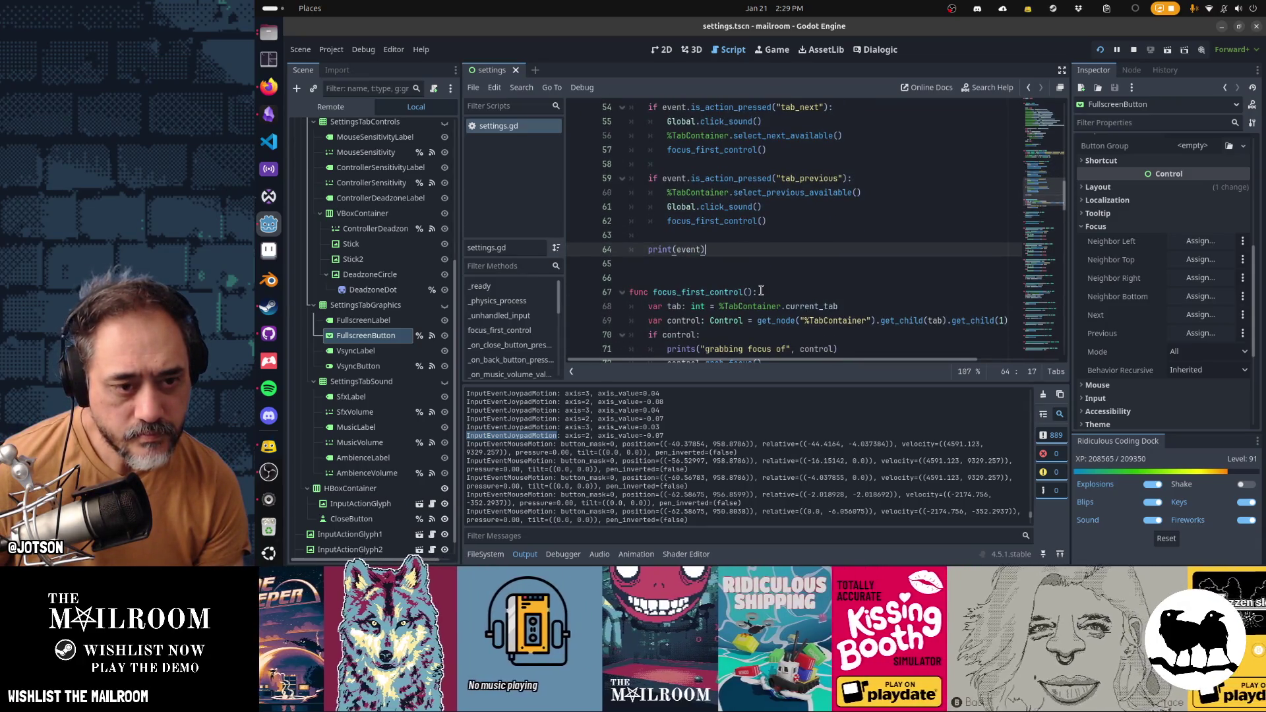
{"action": "scroll", "coordinate": [738, 277], "scroll_direction": "up", "scroll_amount": 3}
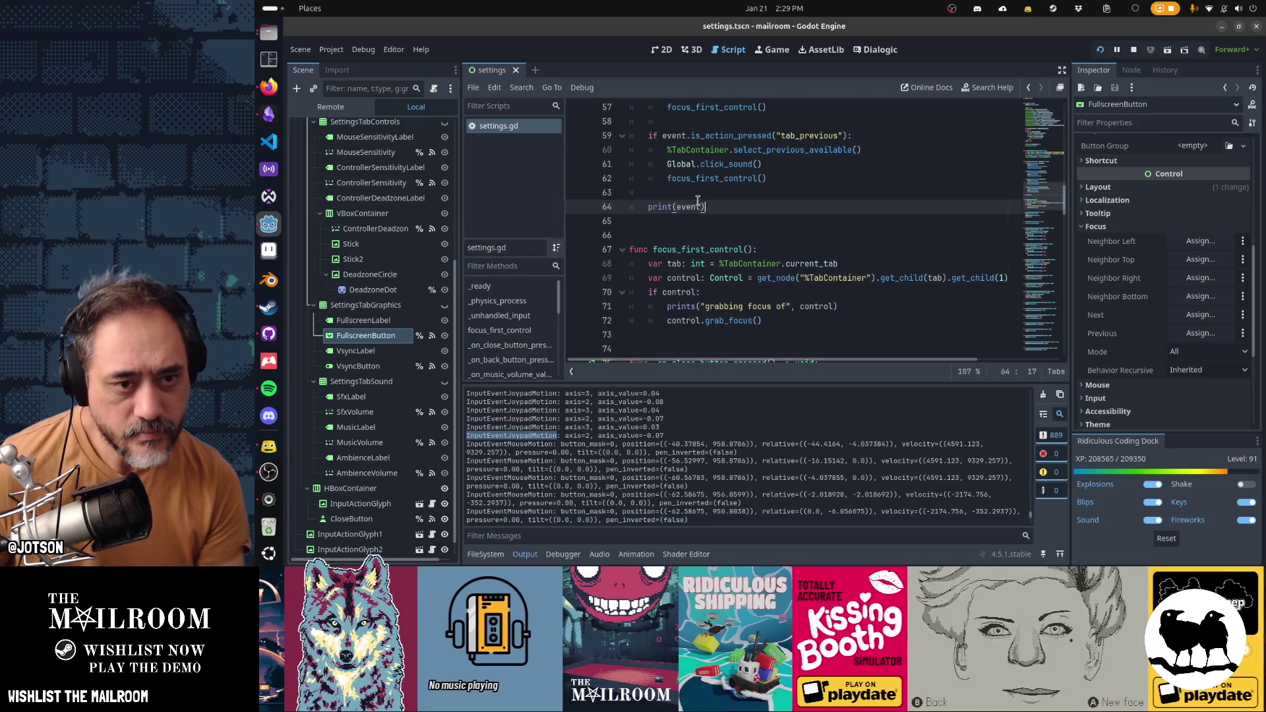
{"action": "left_click", "coordinate": [711, 249]}
{"action": "key", "text": "shift+F3"}
{"action": "key", "text": "shift+F3"}
{"action": "key", "text": "shift+F3"}
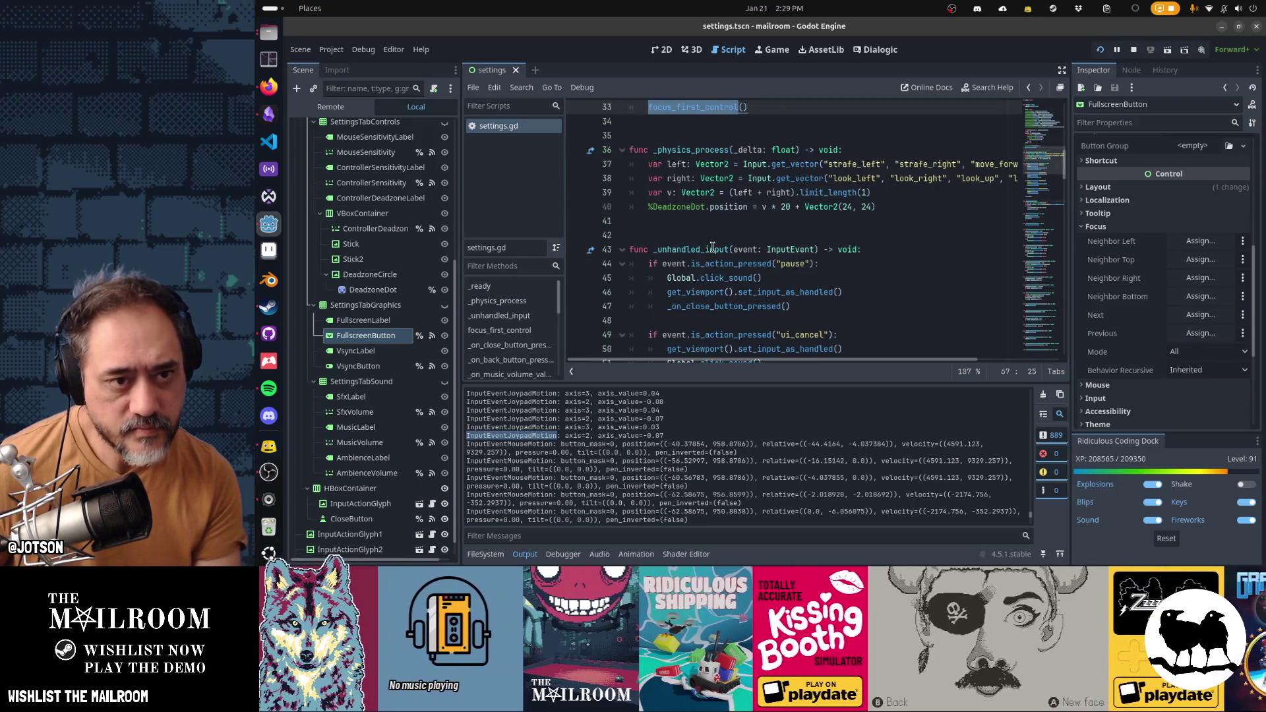
{"action": "scroll", "coordinate": [720, 254], "scroll_direction": "up", "scroll_amount": 8}
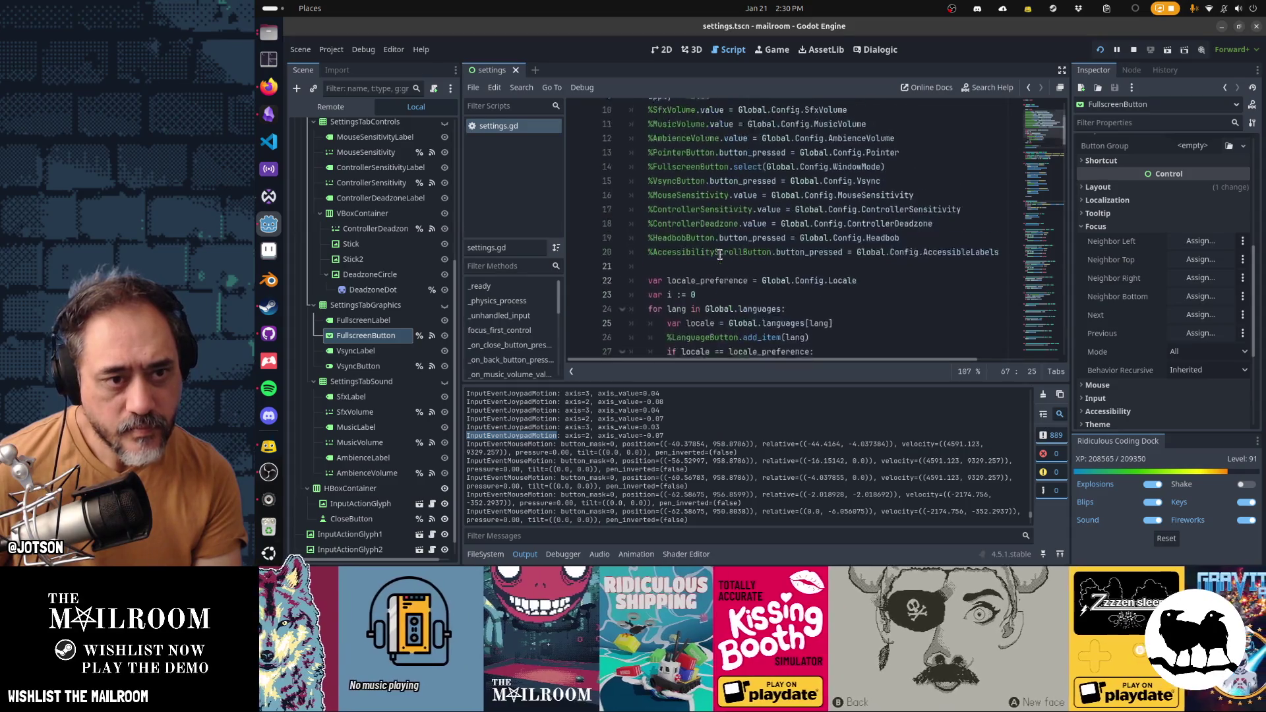
{"action": "scroll", "coordinate": [720, 254], "scroll_direction": "down", "scroll_amount": 5}
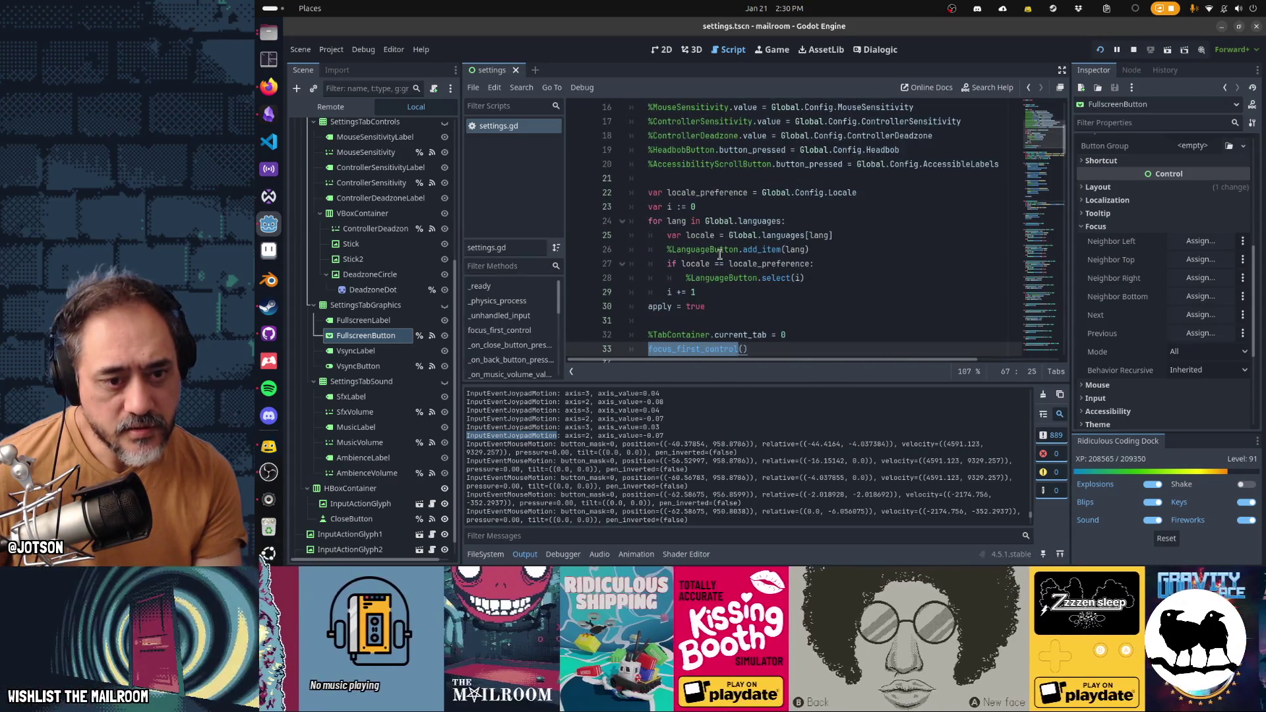
{"action": "scroll", "coordinate": [720, 254], "scroll_direction": "down", "scroll_amount": 8}
{"action": "scroll", "coordinate": [720, 254], "scroll_direction": "down", "scroll_amount": 3}
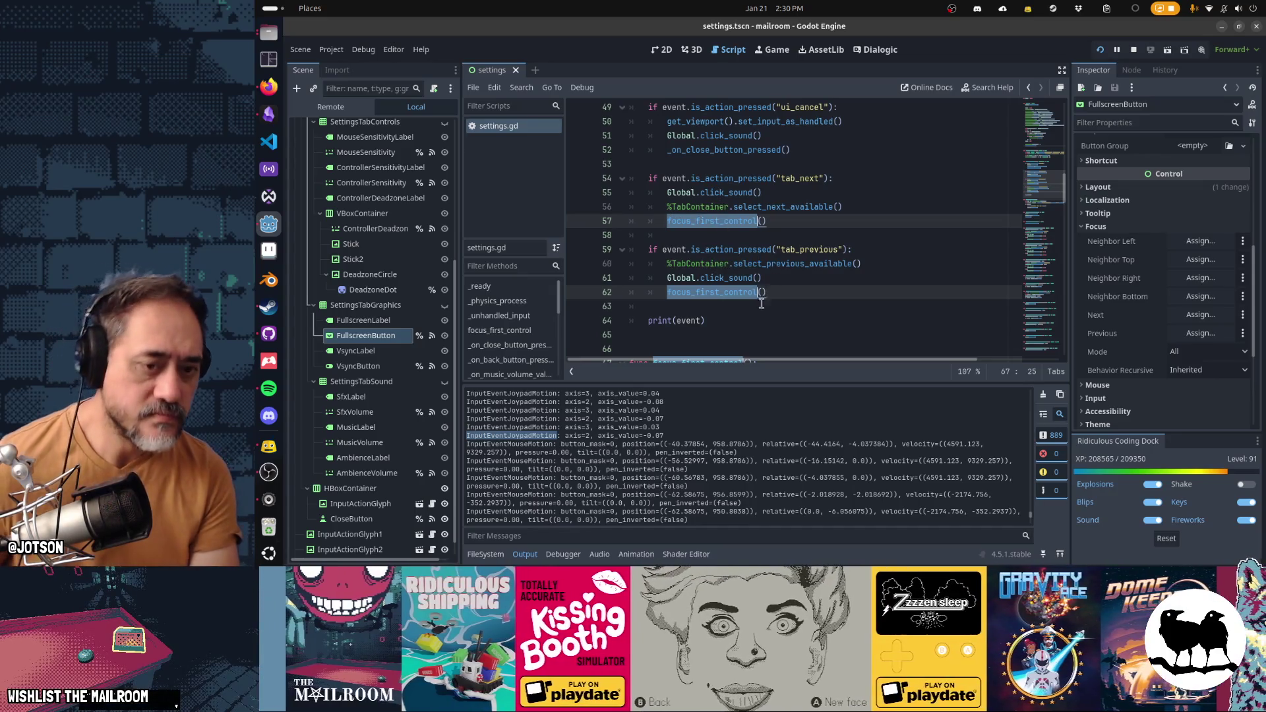
{"action": "left_click", "coordinate": [827, 308]}
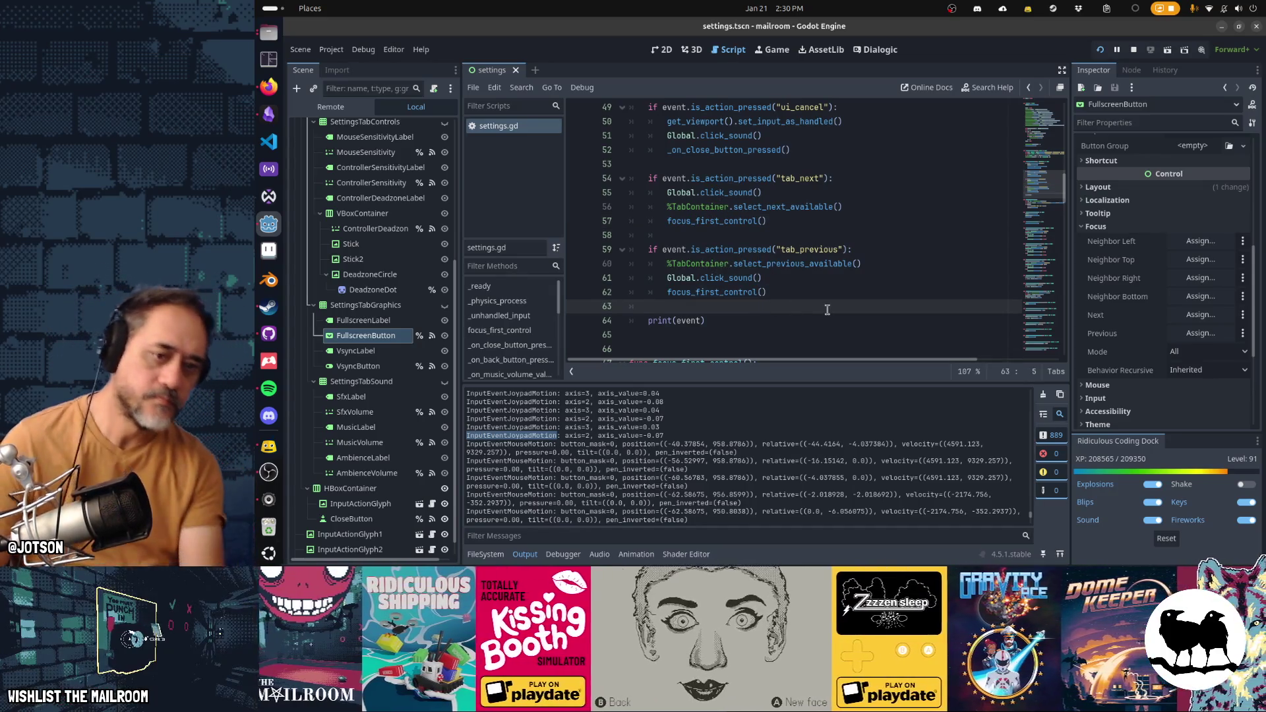
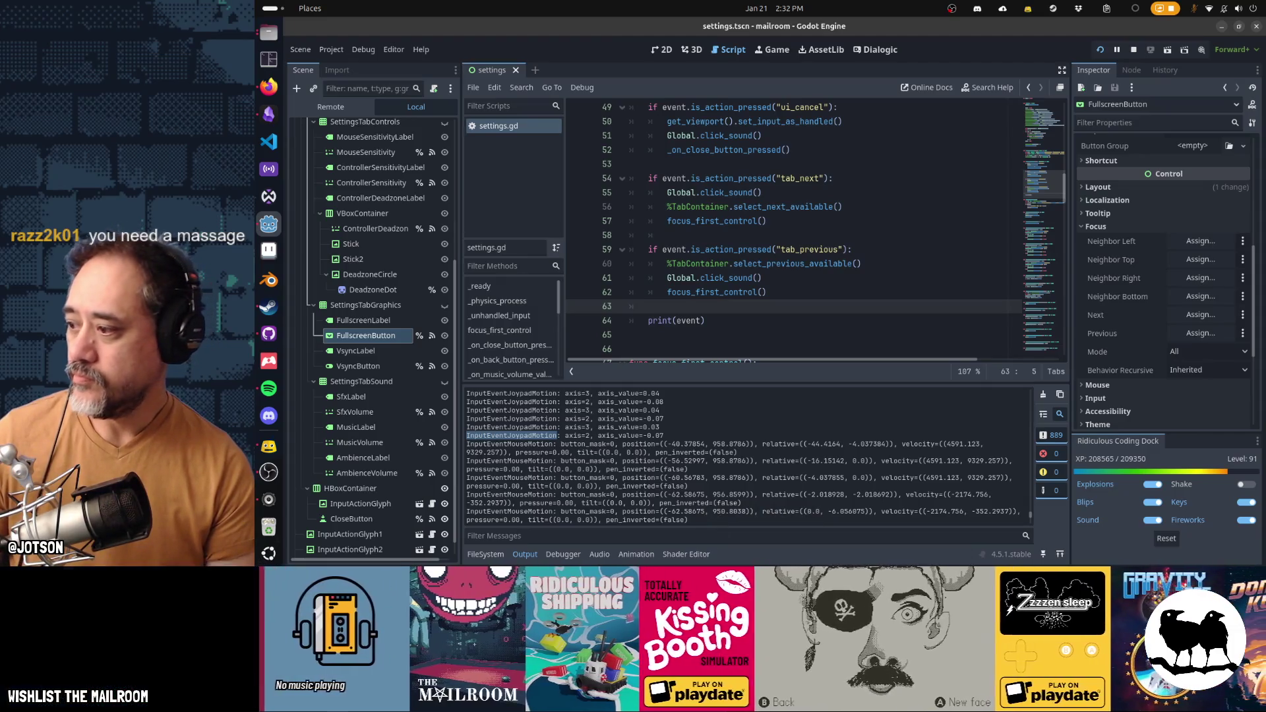
Step: Glance at the streaming software and the system quick settings, then close them
{"action": "key", "text": "alt+Tab"}
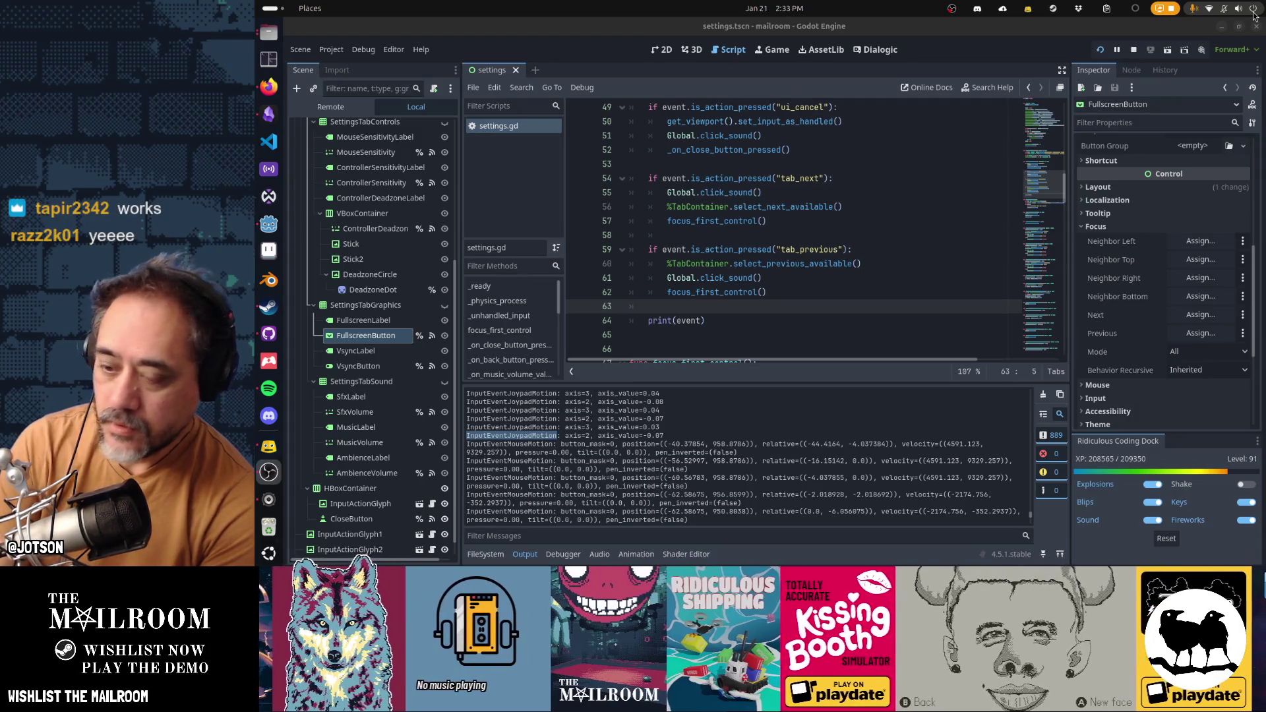
{"action": "left_click", "coordinate": [1253, 12]}
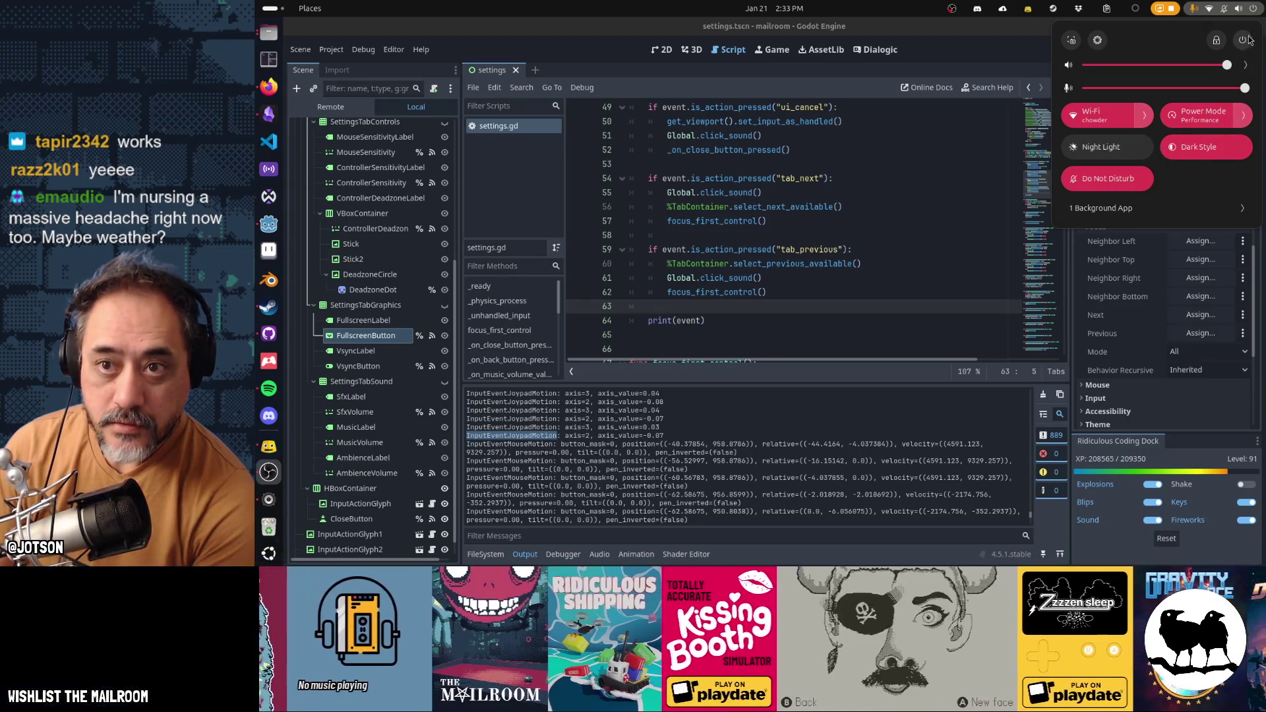
{"action": "left_click", "coordinate": [1256, 12]}
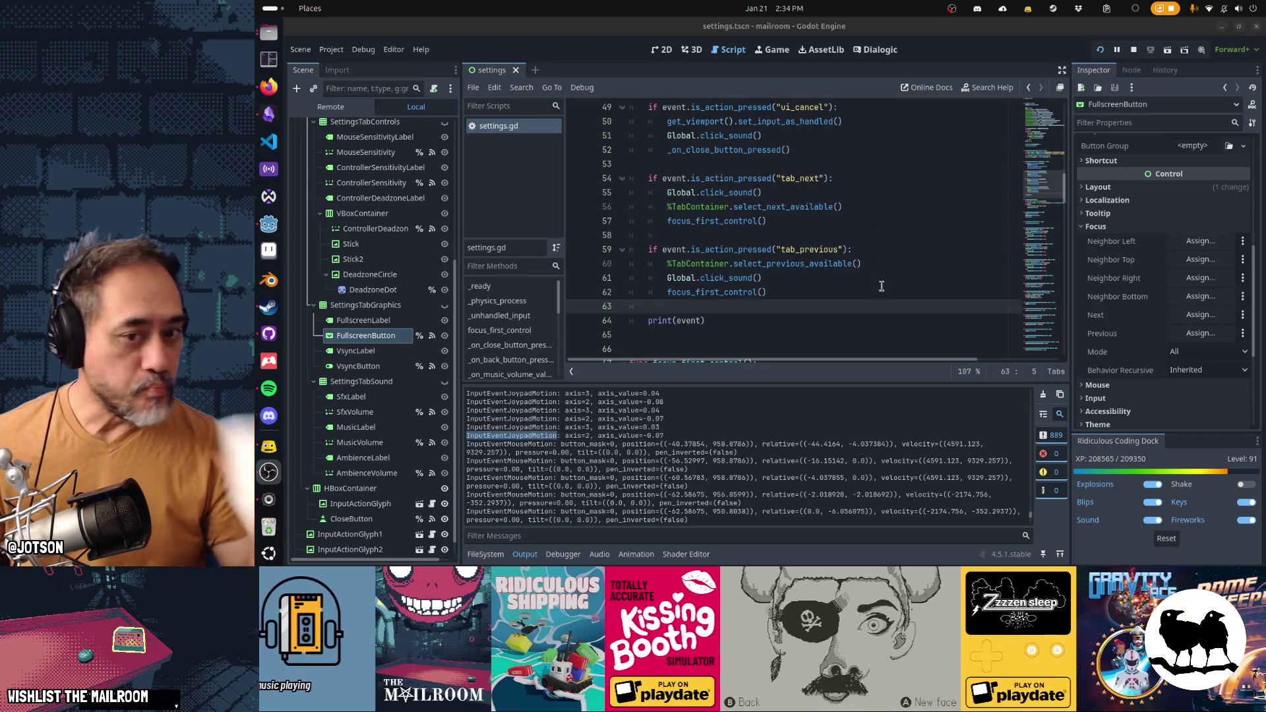
Step: Cut the print(event) and prints debug lines from settings.gd and save the script
{"action": "left_click", "coordinate": [889, 306]}
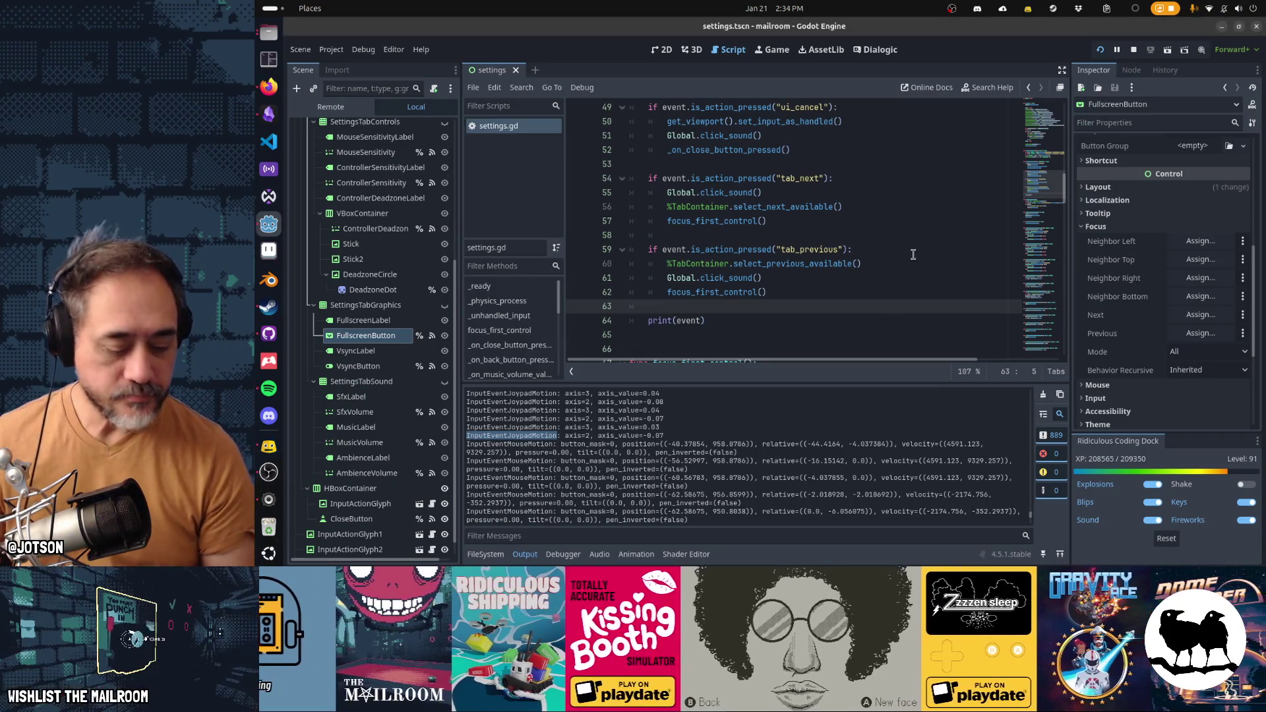
{"action": "key", "text": "ctrl+x"}
{"action": "key", "text": "ctrl+x"}
{"action": "scroll", "coordinate": [913, 254], "scroll_direction": "down", "scroll_amount": 3}
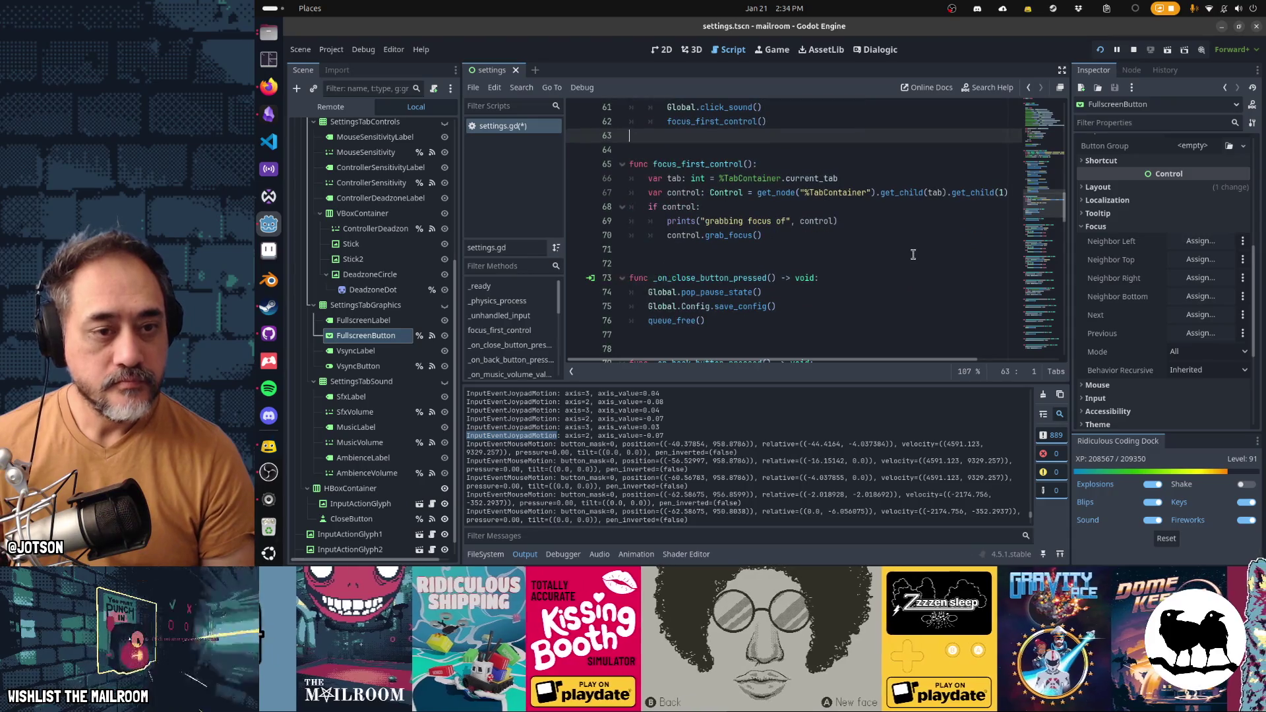
{"action": "left_click", "coordinate": [893, 221]}
{"action": "key", "text": "ctrl+s"}
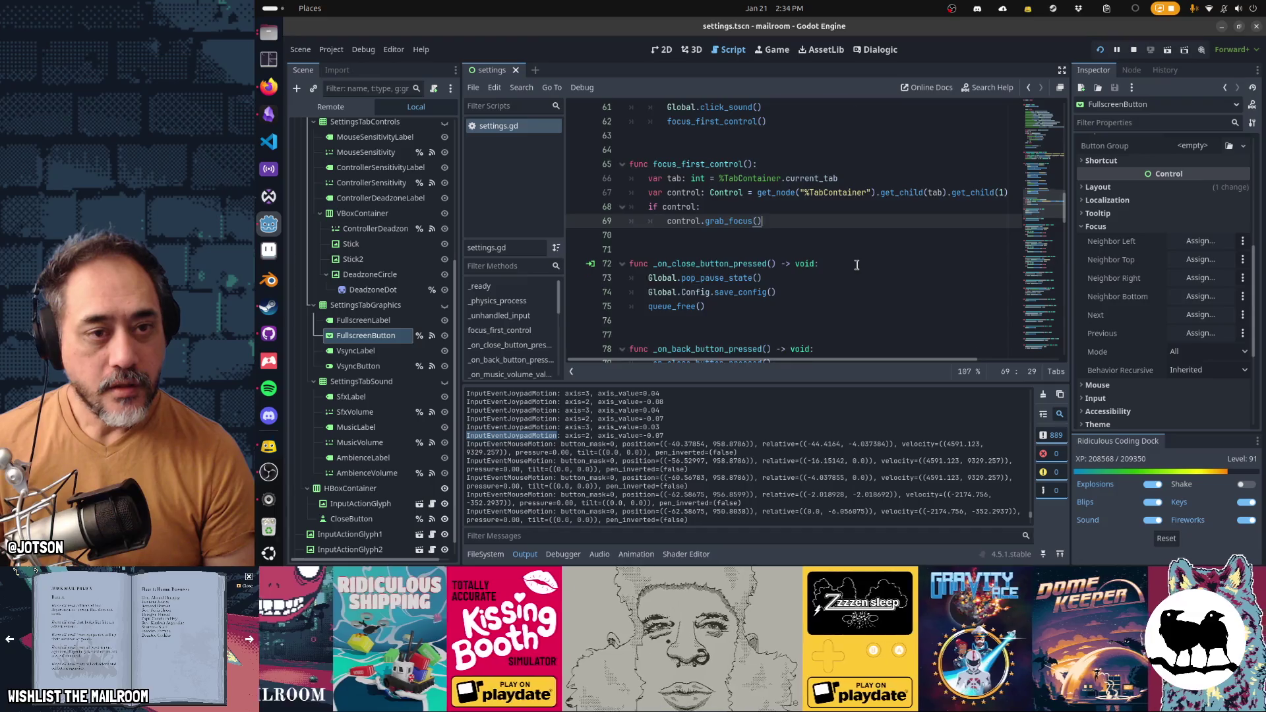
Step: Scroll through settings.gd to review the cleaned-up focus_first_control code
{"action": "scroll", "coordinate": [856, 264], "scroll_direction": "up", "scroll_amount": 9}
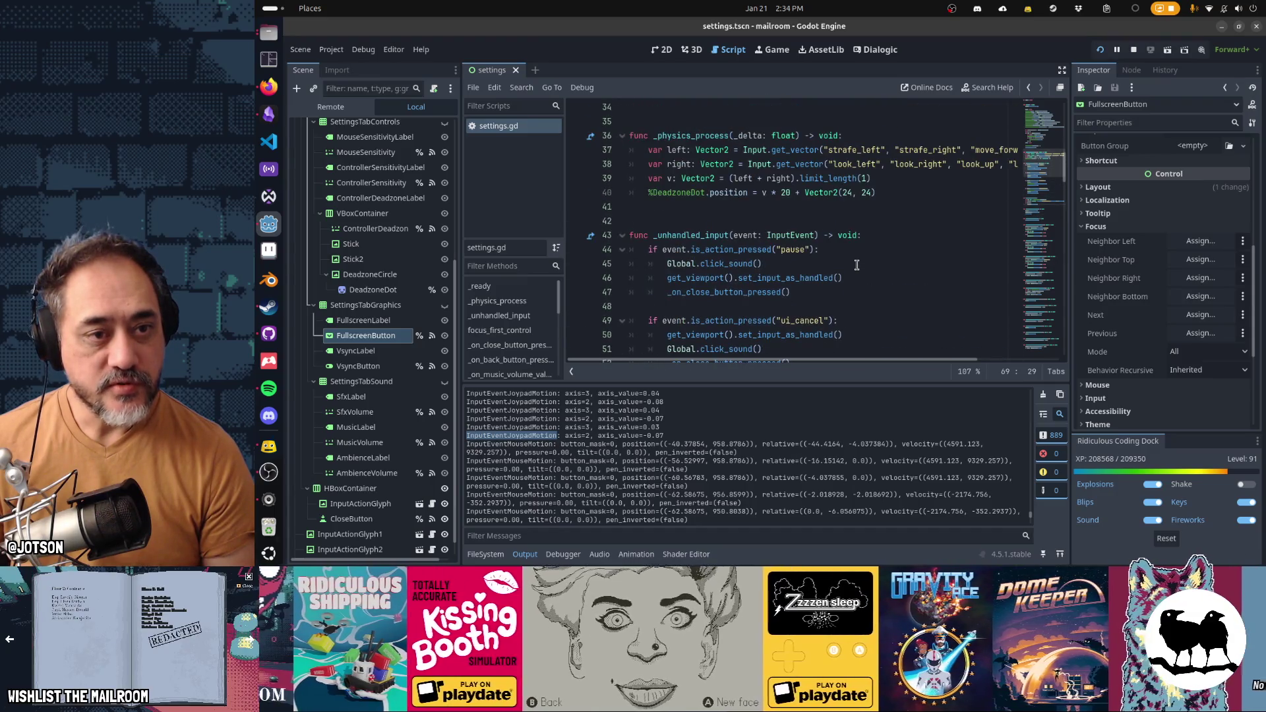
{"action": "scroll", "coordinate": [857, 264], "scroll_direction": "up", "scroll_amount": 2}
{"action": "scroll", "coordinate": [856, 264], "scroll_direction": "up", "scroll_amount": 2}
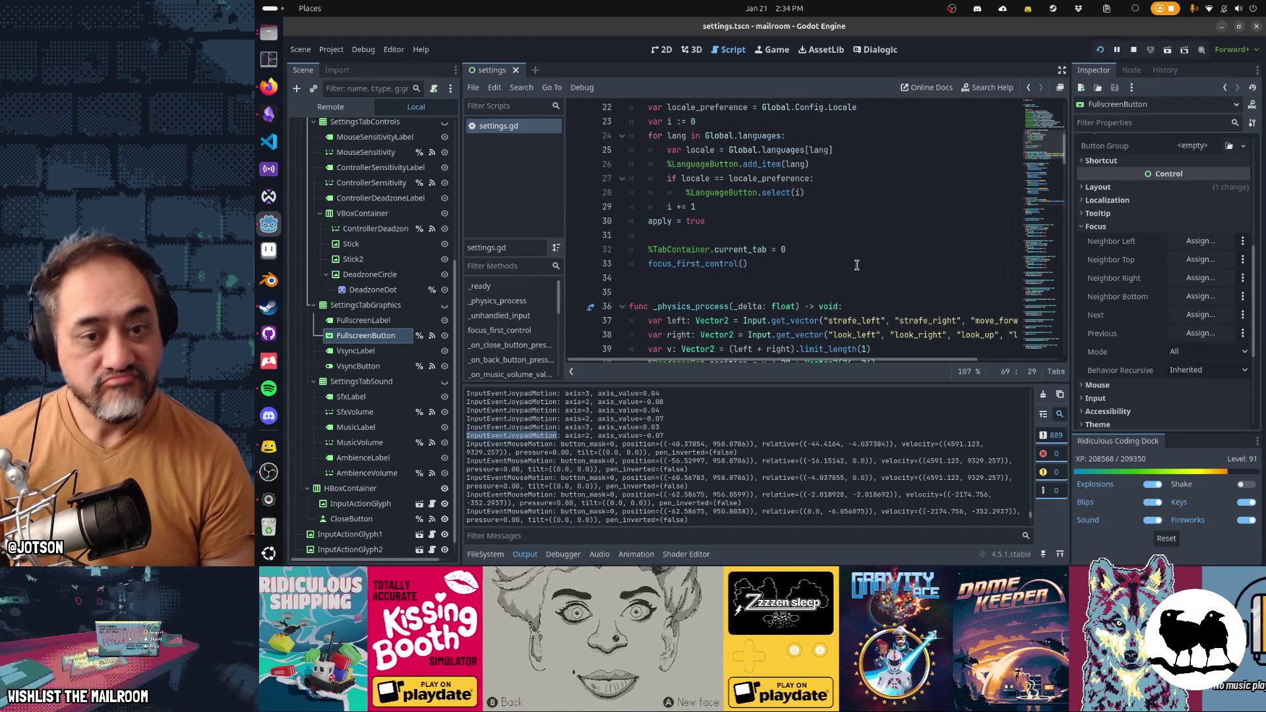
{"action": "scroll", "coordinate": [856, 265], "scroll_direction": "down", "scroll_amount": 3}
{"action": "scroll", "coordinate": [857, 264], "scroll_direction": "down", "scroll_amount": 7}
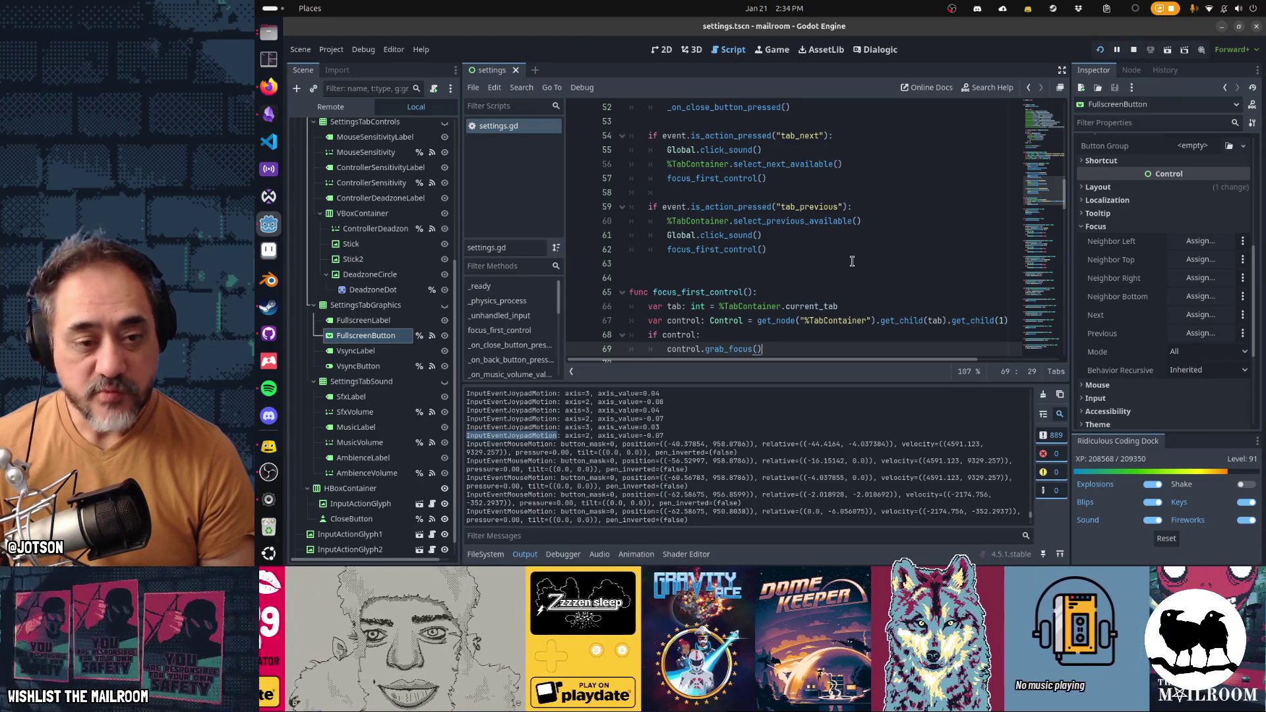
{"action": "scroll", "coordinate": [851, 261], "scroll_direction": "down", "scroll_amount": 1}
{"action": "scroll", "coordinate": [852, 261], "scroll_direction": "down", "scroll_amount": 1}
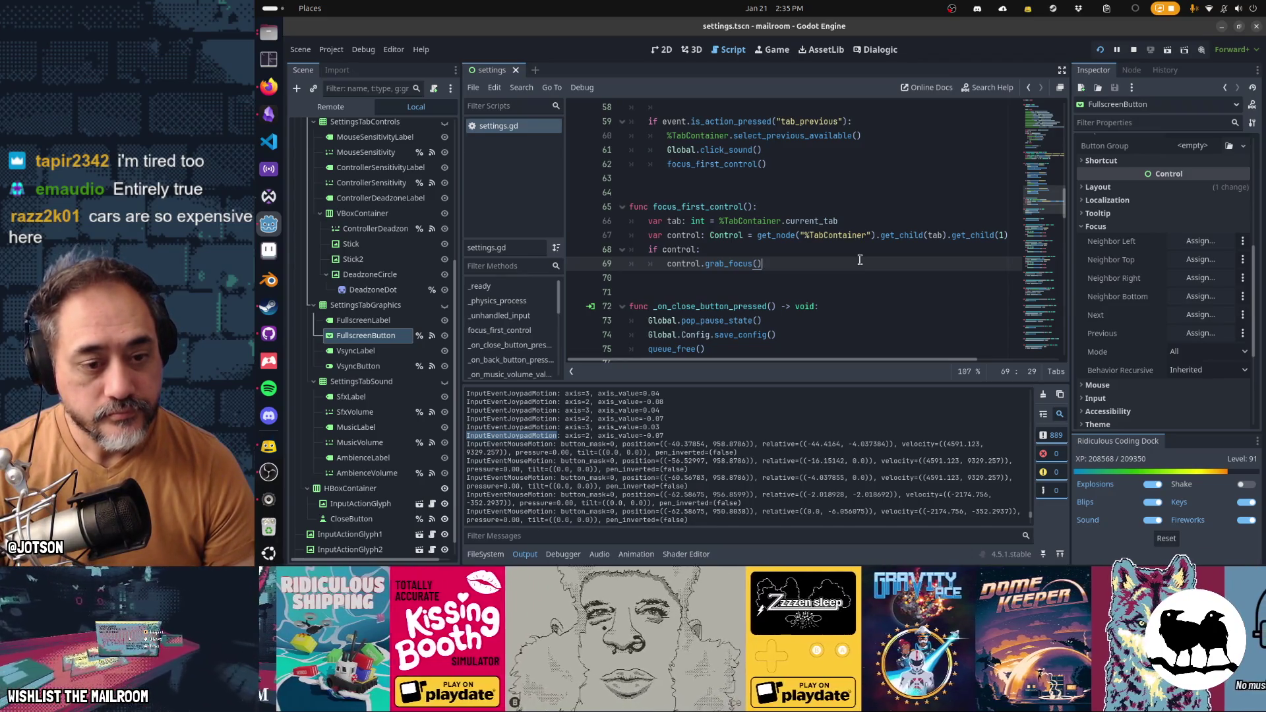
Step: Correct the last Play indie games card to read 'Rhythm & Goose by em and tapi'
{"action": "left_click", "coordinate": [269, 114]}
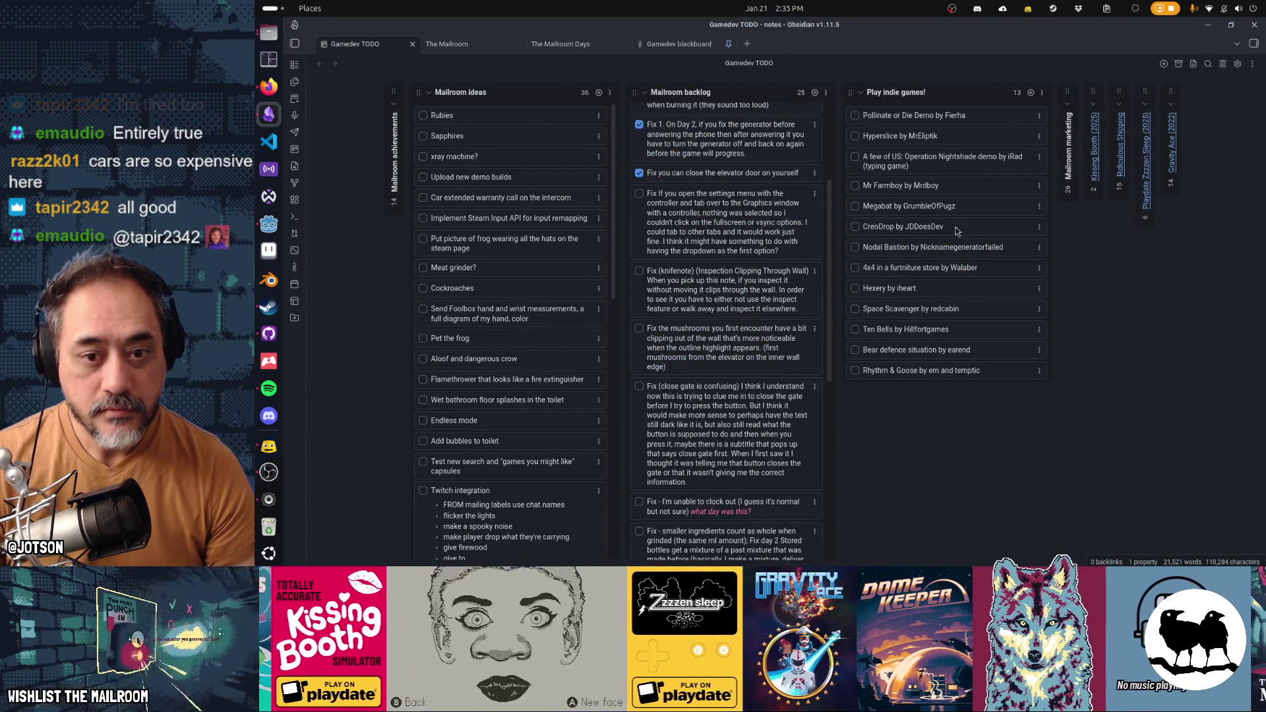
{"action": "left_click", "coordinate": [968, 372]}
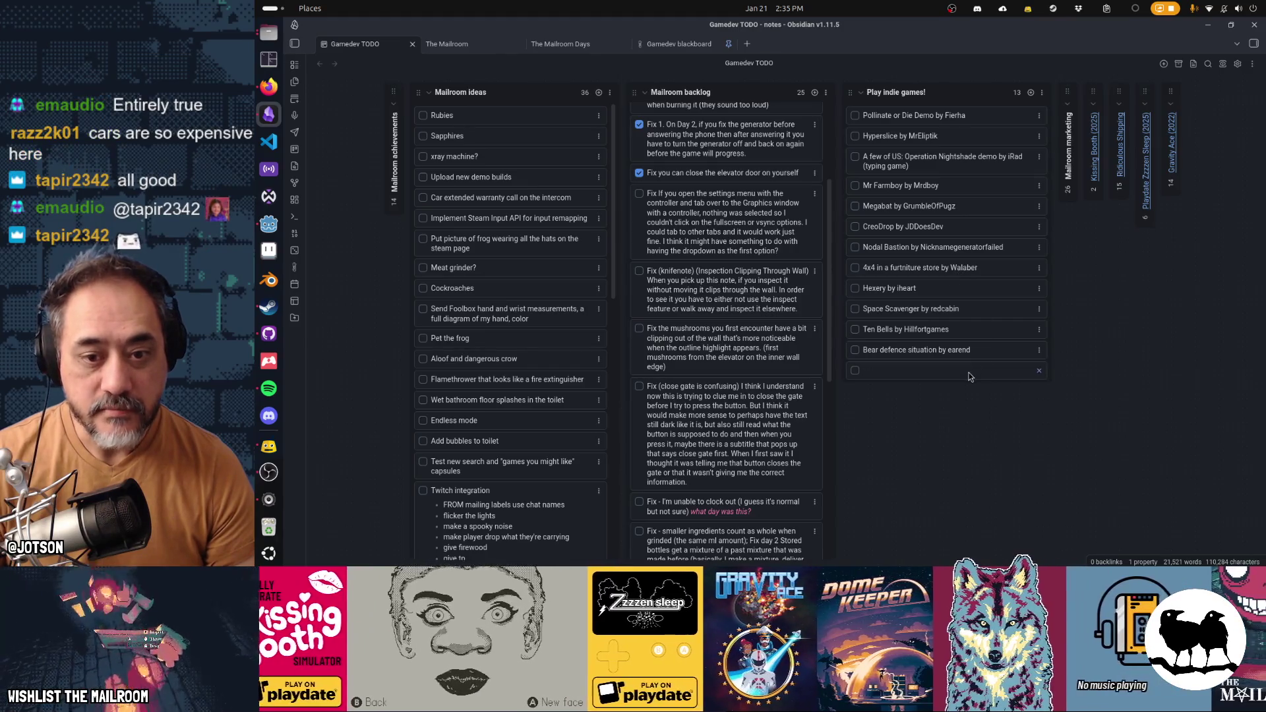
{"action": "key", "text": "BackSpace"}
{"action": "key", "text": "BackSpace"}
{"action": "key", "text": "BackSpace"}
{"action": "type", "text": "api"}
{"action": "key", "text": "Return"}
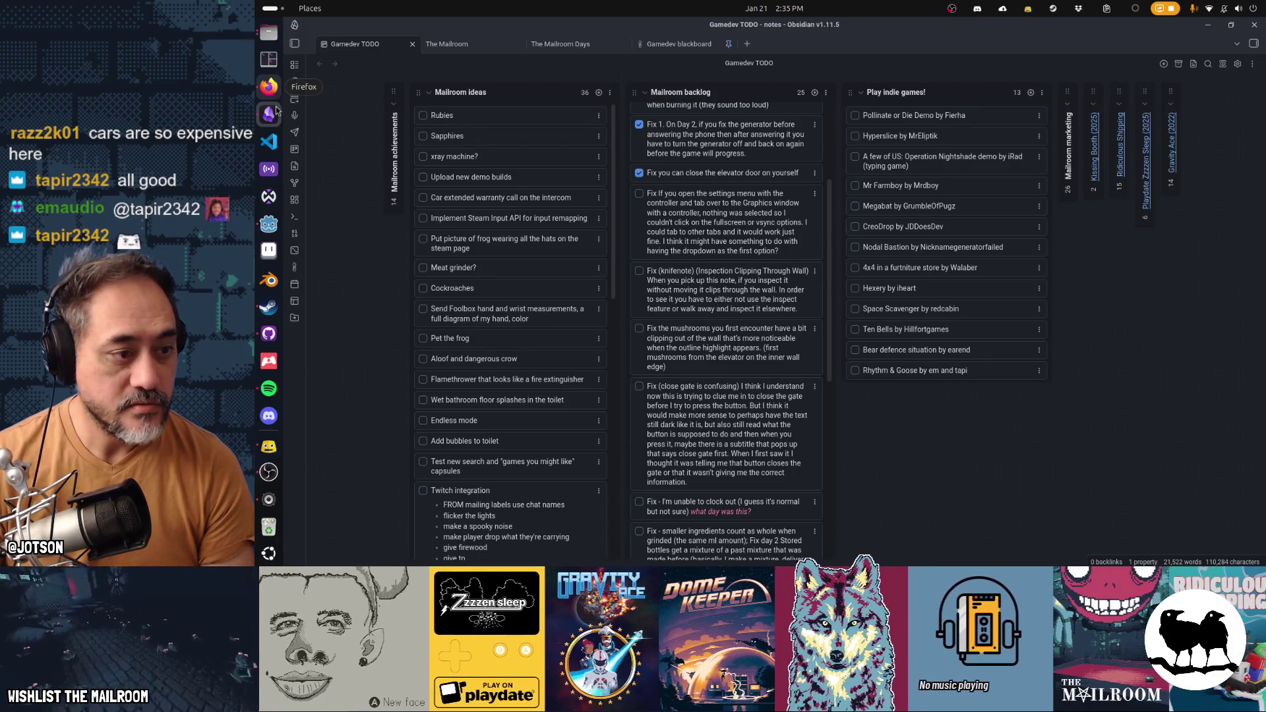
Step: Return to the Godot editor showing settings.gd
{"action": "left_click", "coordinate": [275, 452]}
{"action": "left_click", "coordinate": [270, 472]}
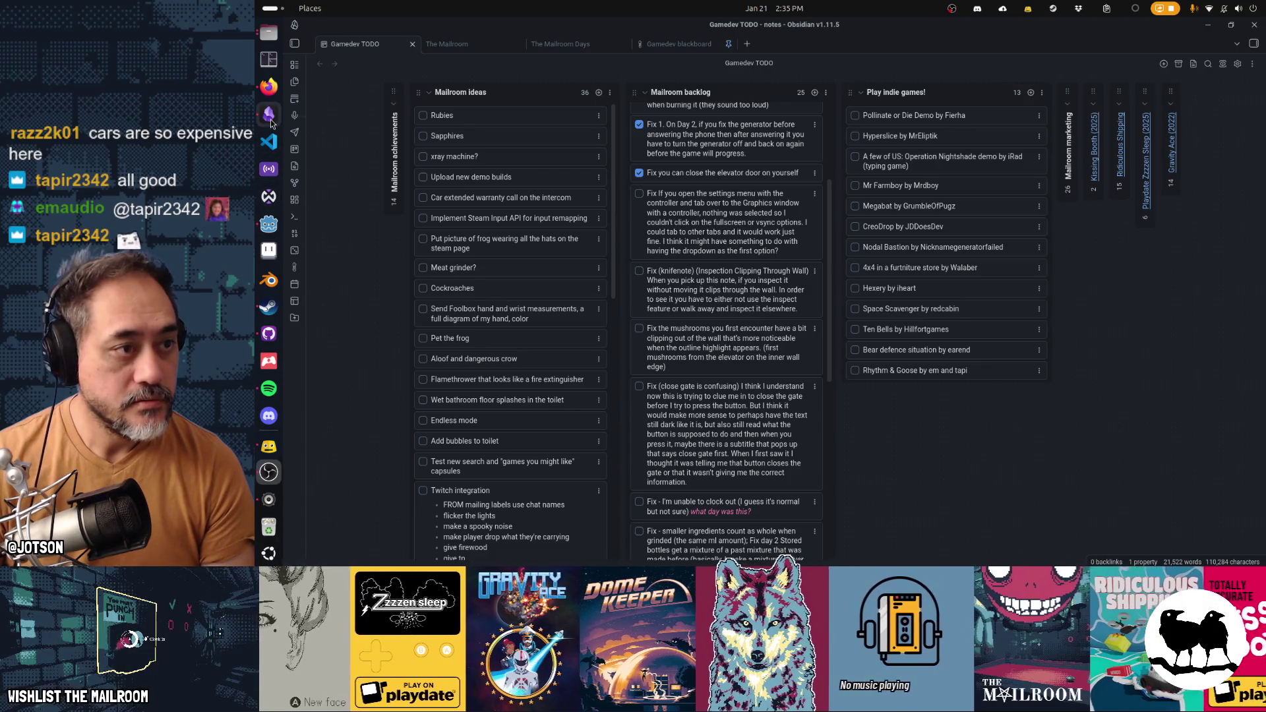
{"action": "left_click", "coordinate": [268, 224]}
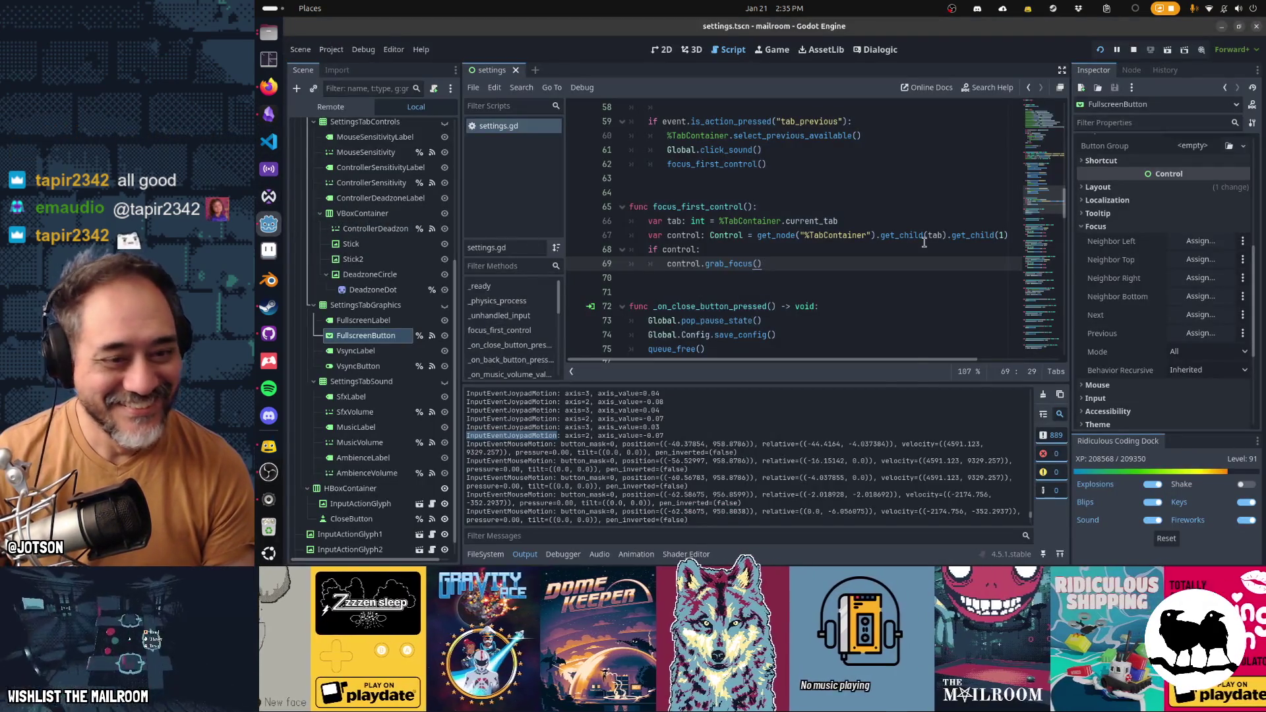
{"action": "mouse_move", "coordinate": [923, 242]}
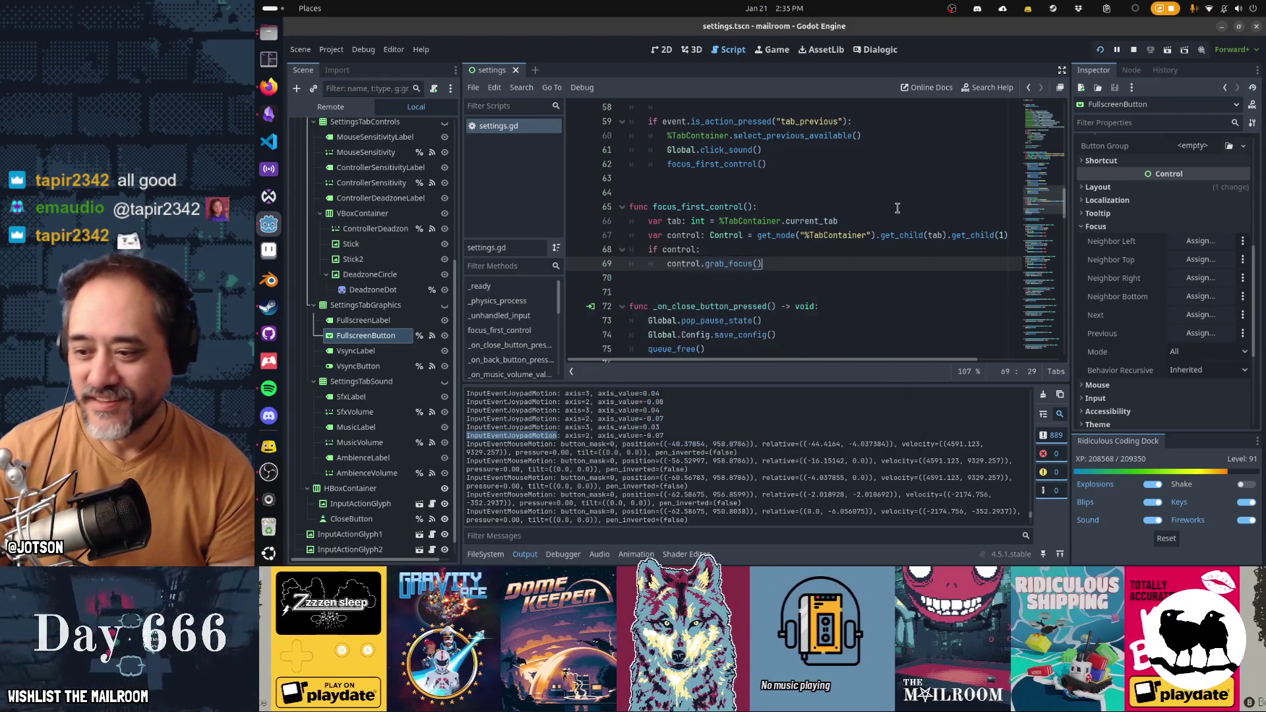
{"action": "left_click", "coordinate": [864, 218]}
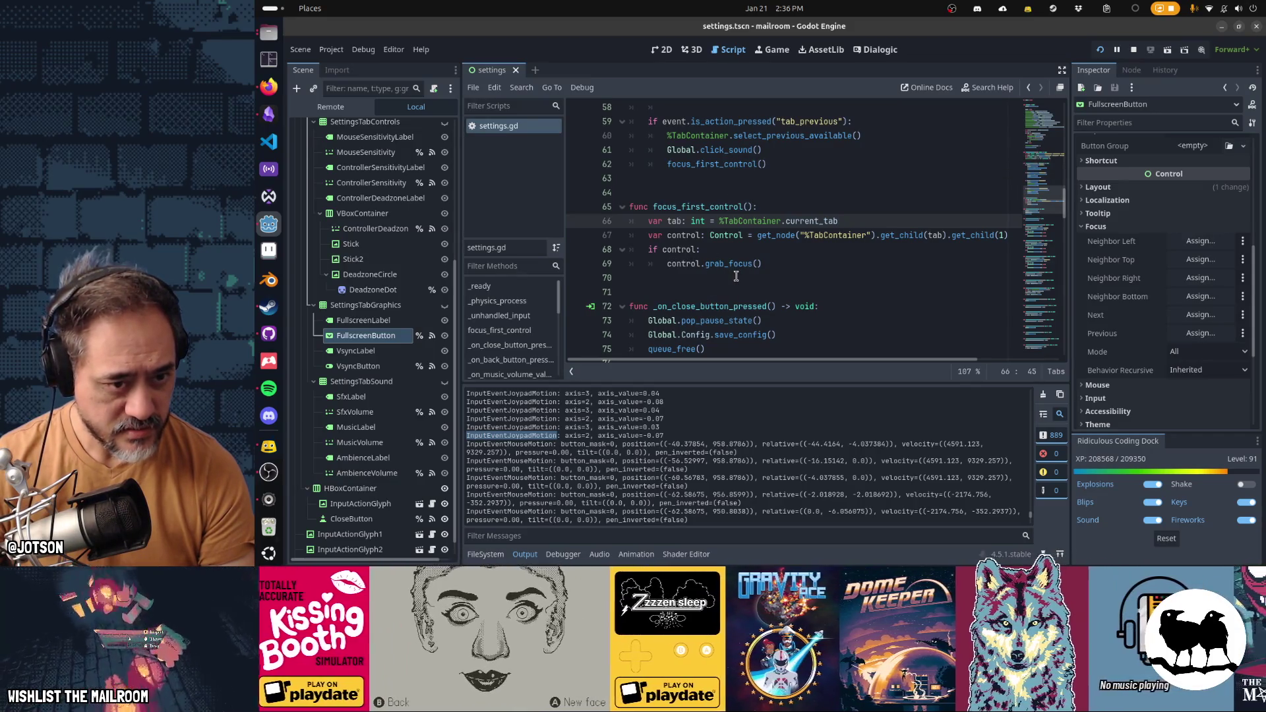
Step: Restore the debug prints and confirm in Output that focus lands on FullscreenButton
{"action": "left_click", "coordinate": [728, 264]}
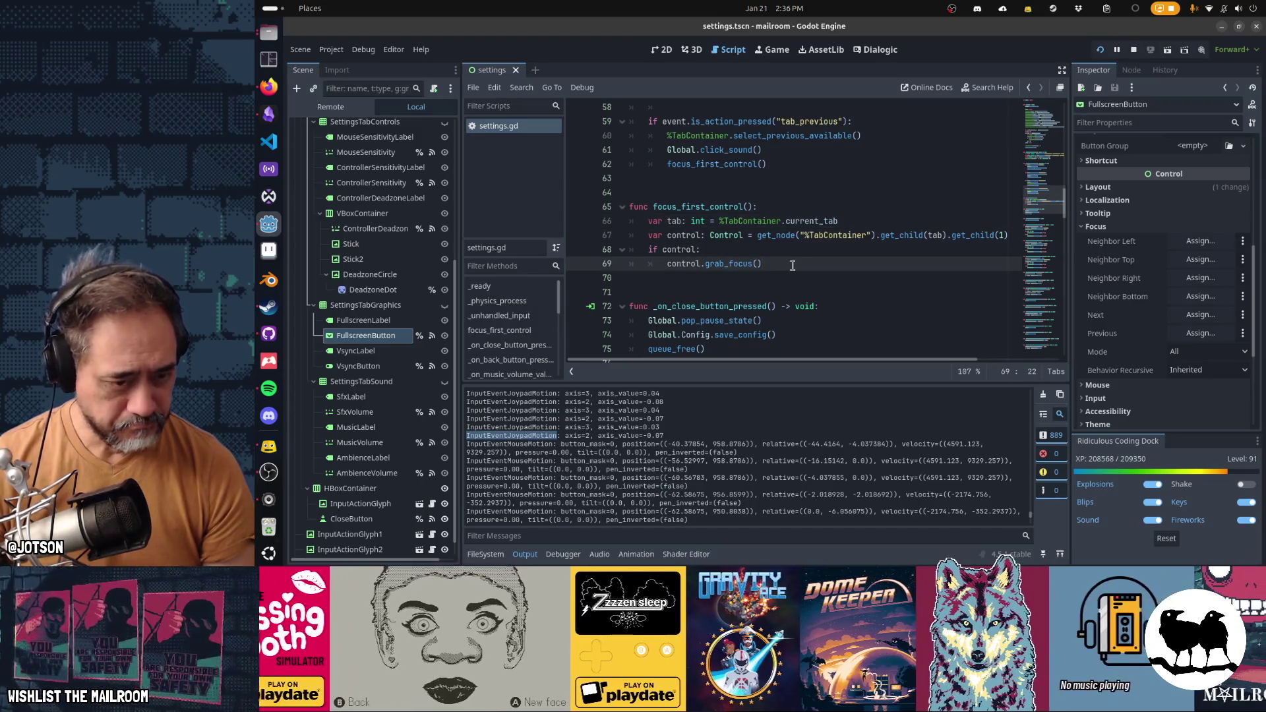
{"action": "key", "text": "ctrl+z"}
{"action": "key", "text": "ctrl+z"}
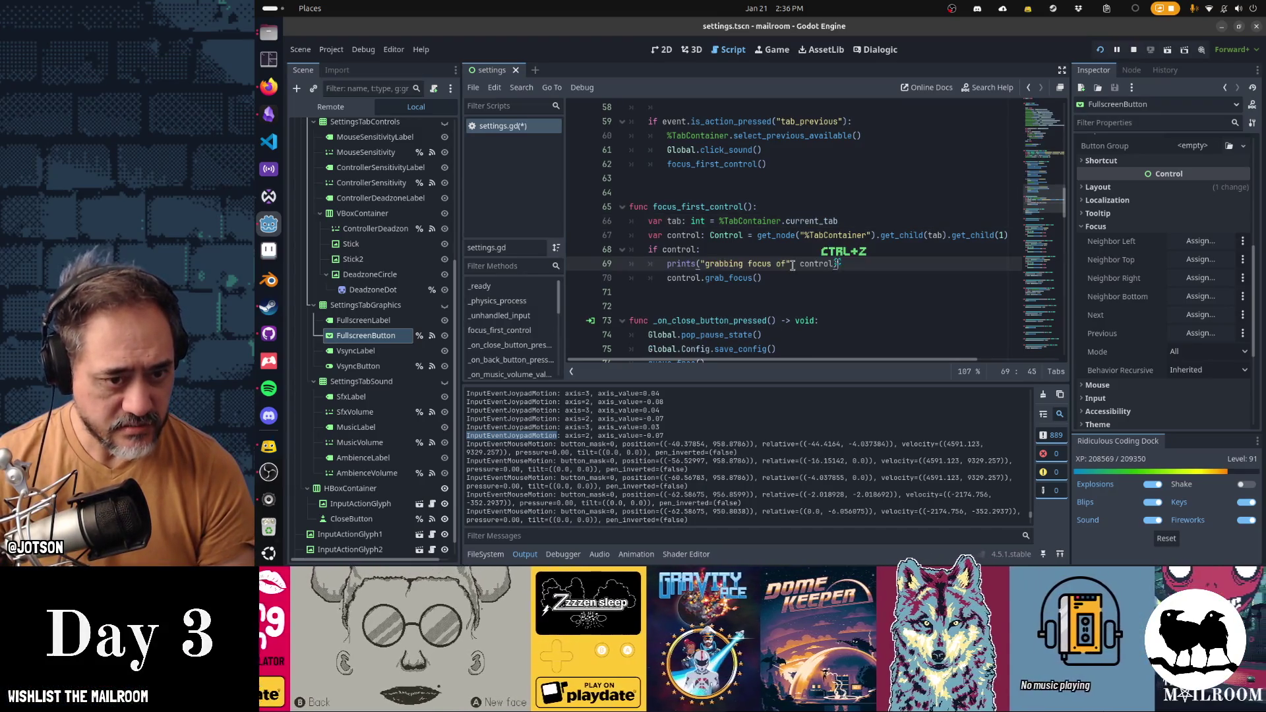
{"action": "key", "text": "ctrl+z"}
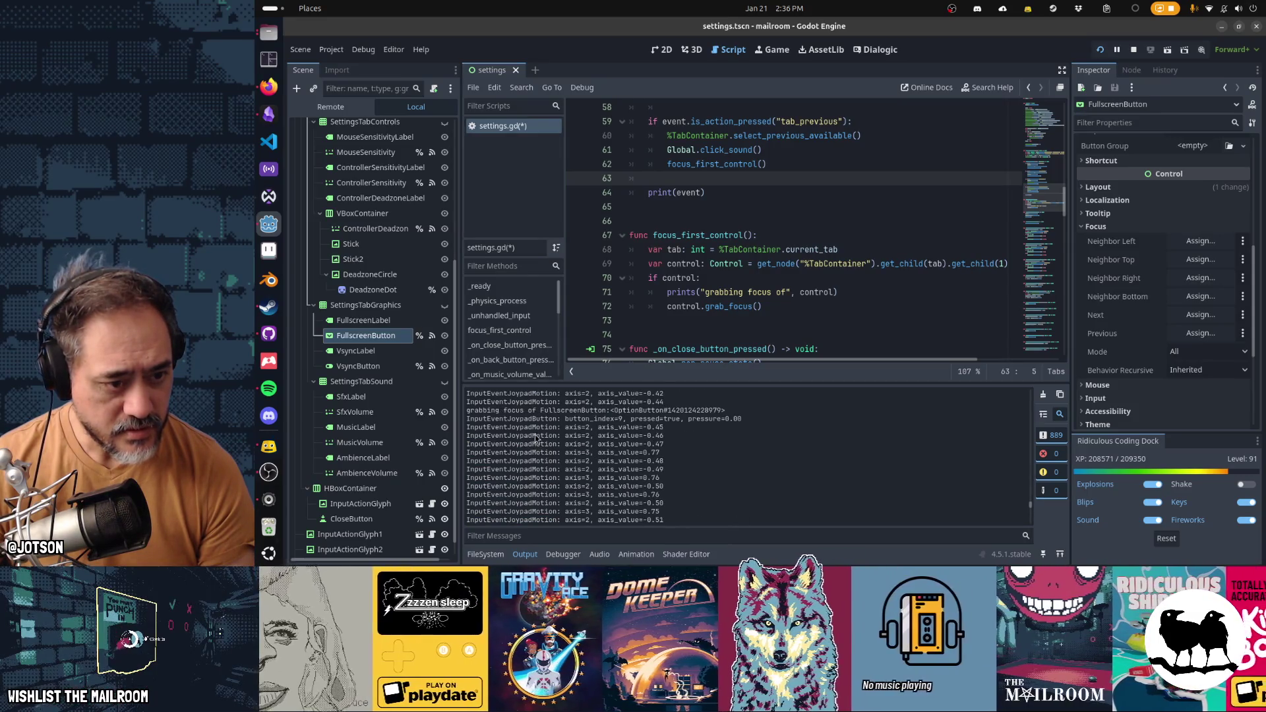
{"action": "left_click_drag", "start_coordinate": [491, 410], "coordinate": [630, 408]}
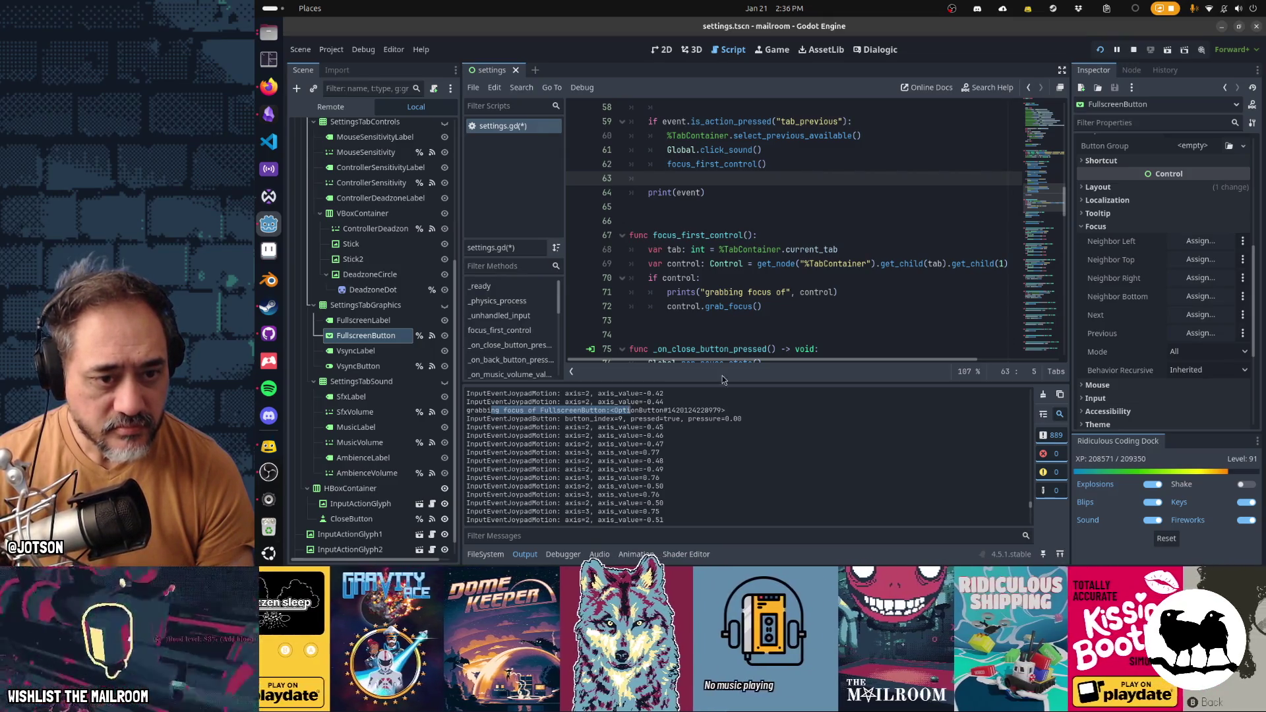
Step: Remove the restored debug prints again and save settings.gd
{"action": "left_click", "coordinate": [679, 299]}
{"action": "left_click_drag", "start_coordinate": [690, 306], "coordinate": [772, 312]}
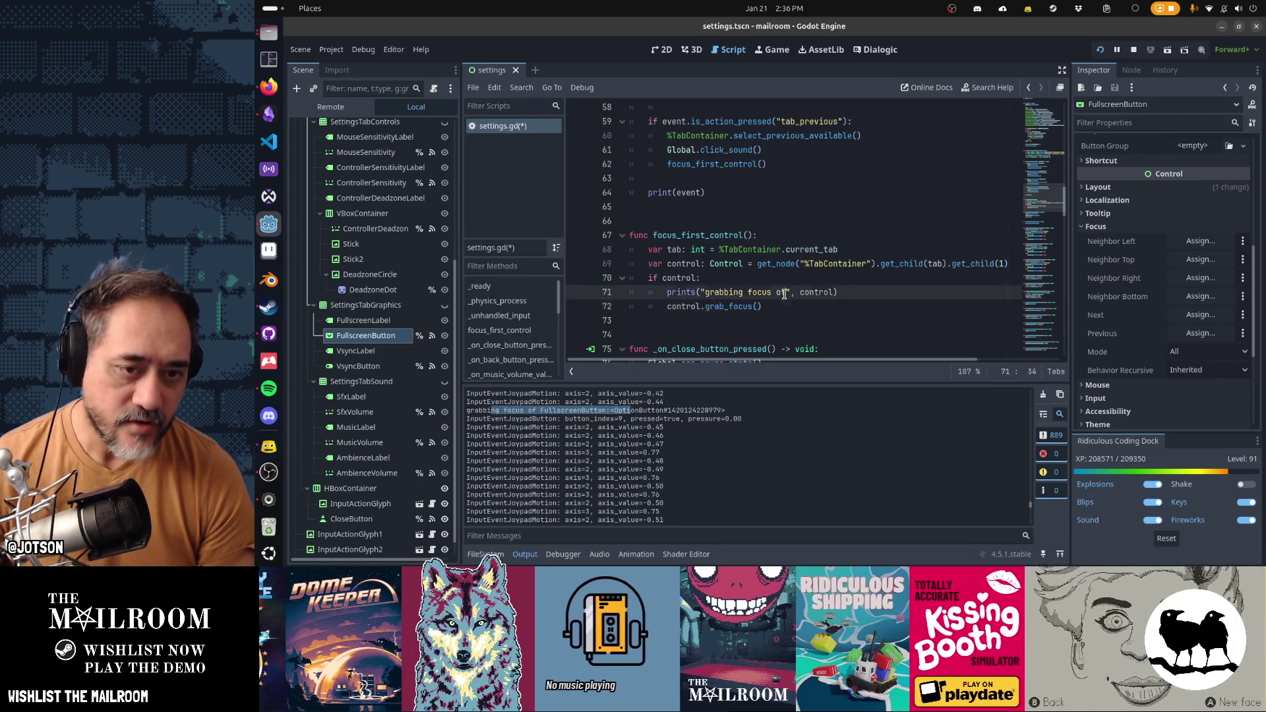
{"action": "key", "text": "ctrl+z"}
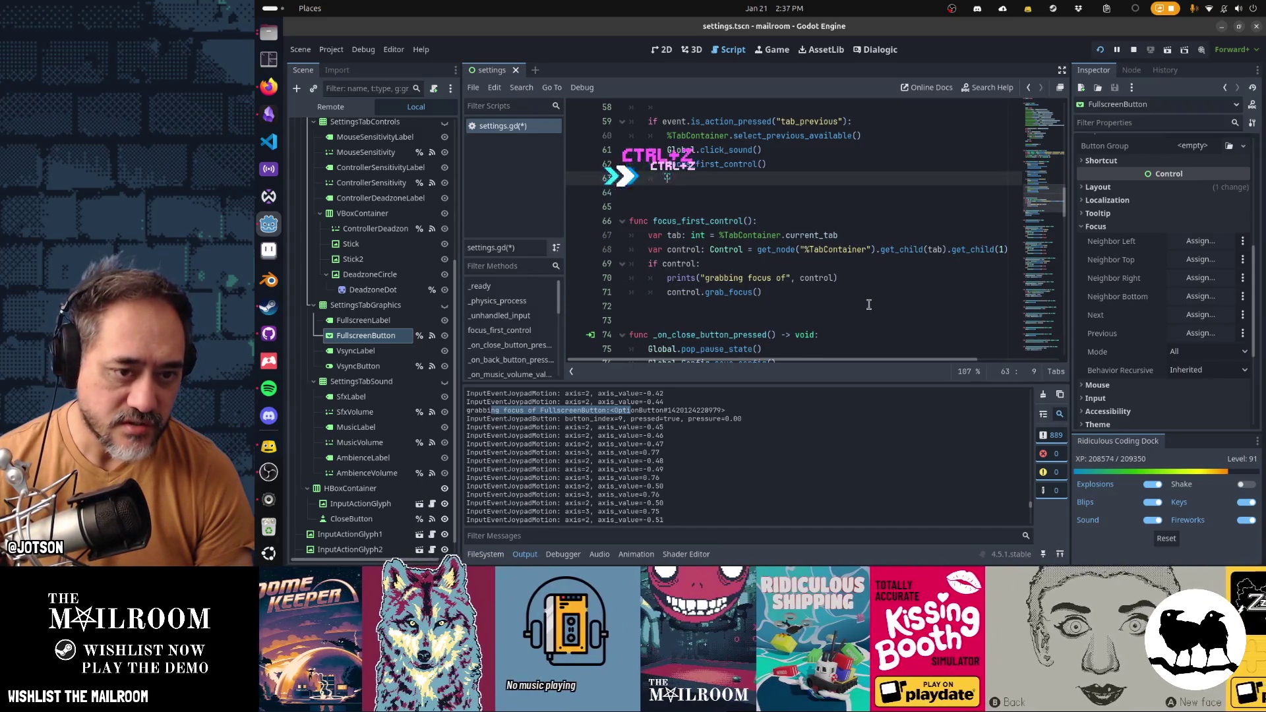
{"action": "key", "text": "ctrl+z"}
{"action": "key", "text": "ctrl+z"}
{"action": "key", "text": "ctrl+z"}
{"action": "key", "text": "ctrl+z"}
{"action": "key", "text": "ctrl+z"}
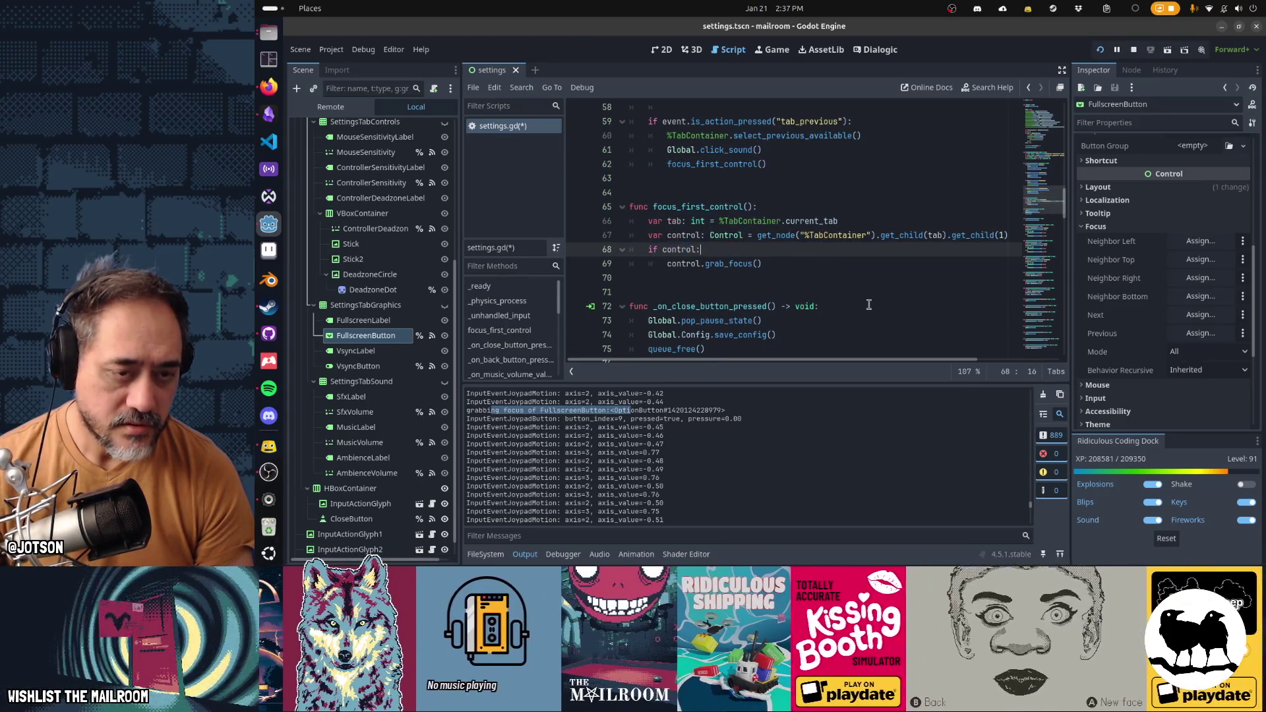
{"action": "key", "text": "ctrl+s"}
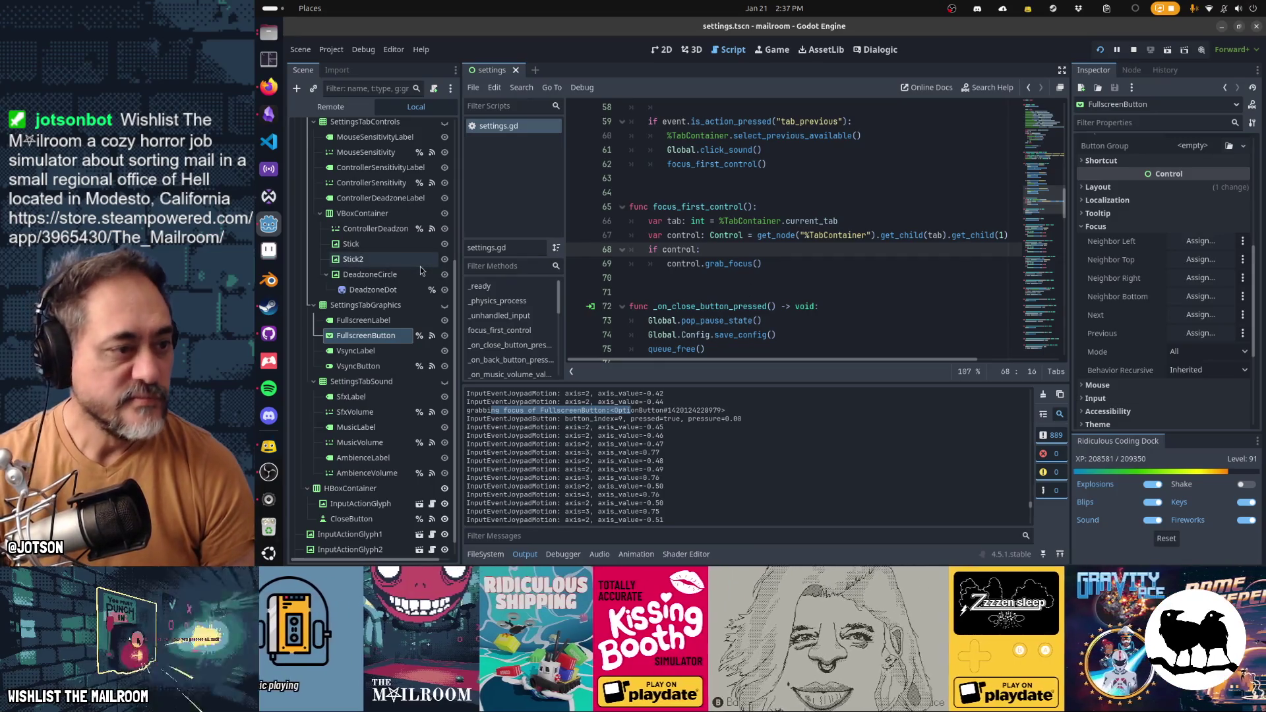
{"action": "left_click", "coordinate": [270, 90]}
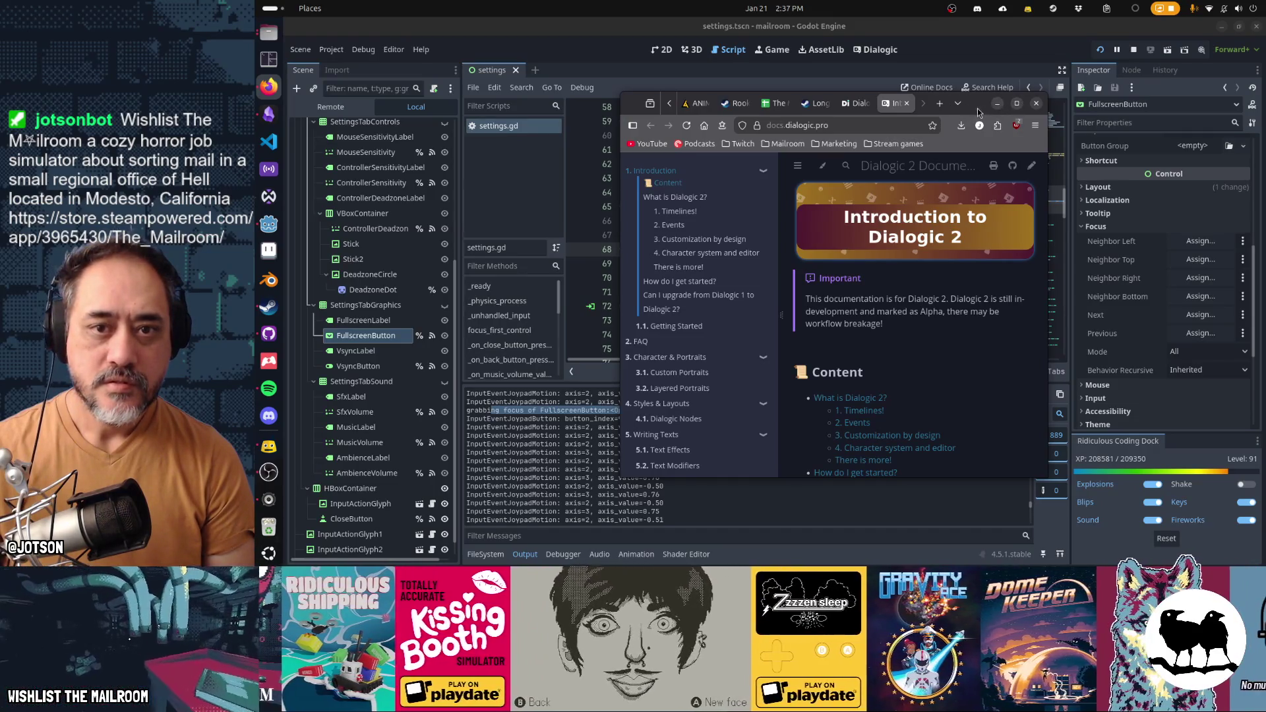
Step: Enter 'youtube bebop bounty hunter' in the Firefox address bar
{"action": "left_click", "coordinate": [886, 126]}
{"action": "type", "text": "you"}
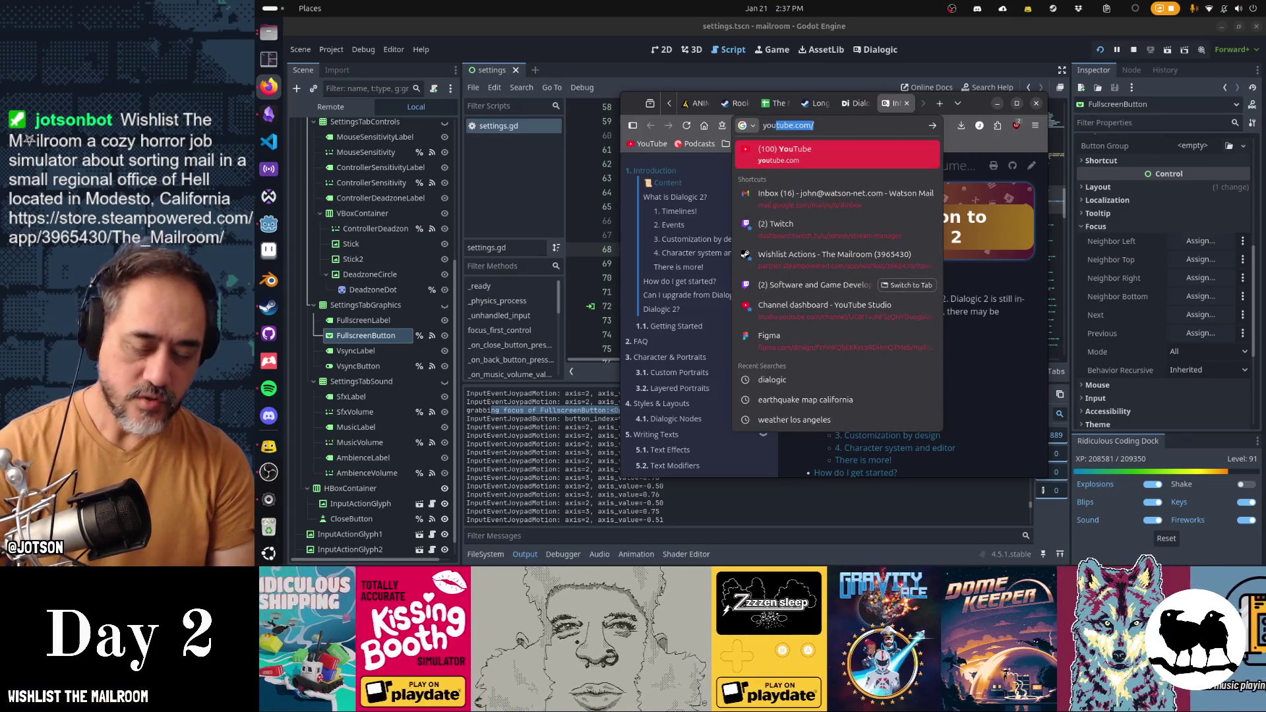
{"action": "type", "text": "tube bebop bounty hunter"}
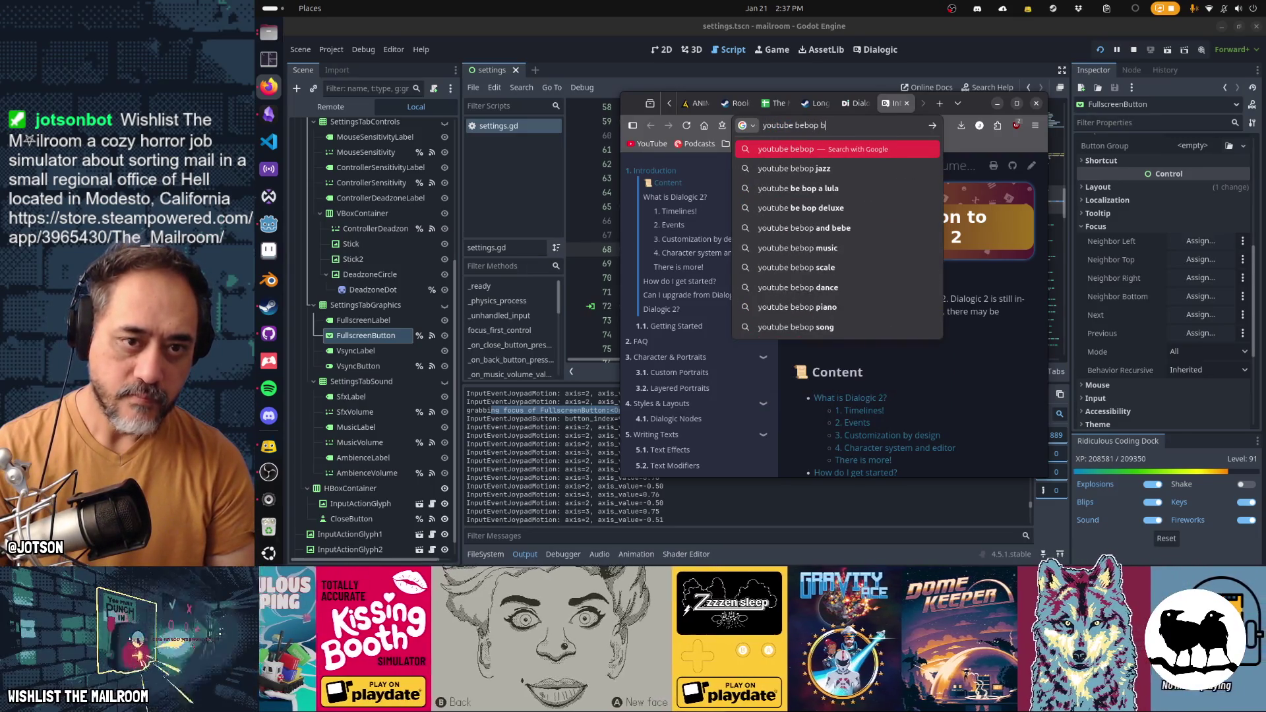
Step: Search bebop bounty hunter videos and play the Session 2 - Big Shot Sequences clip full screen
{"action": "key", "text": "Return"}
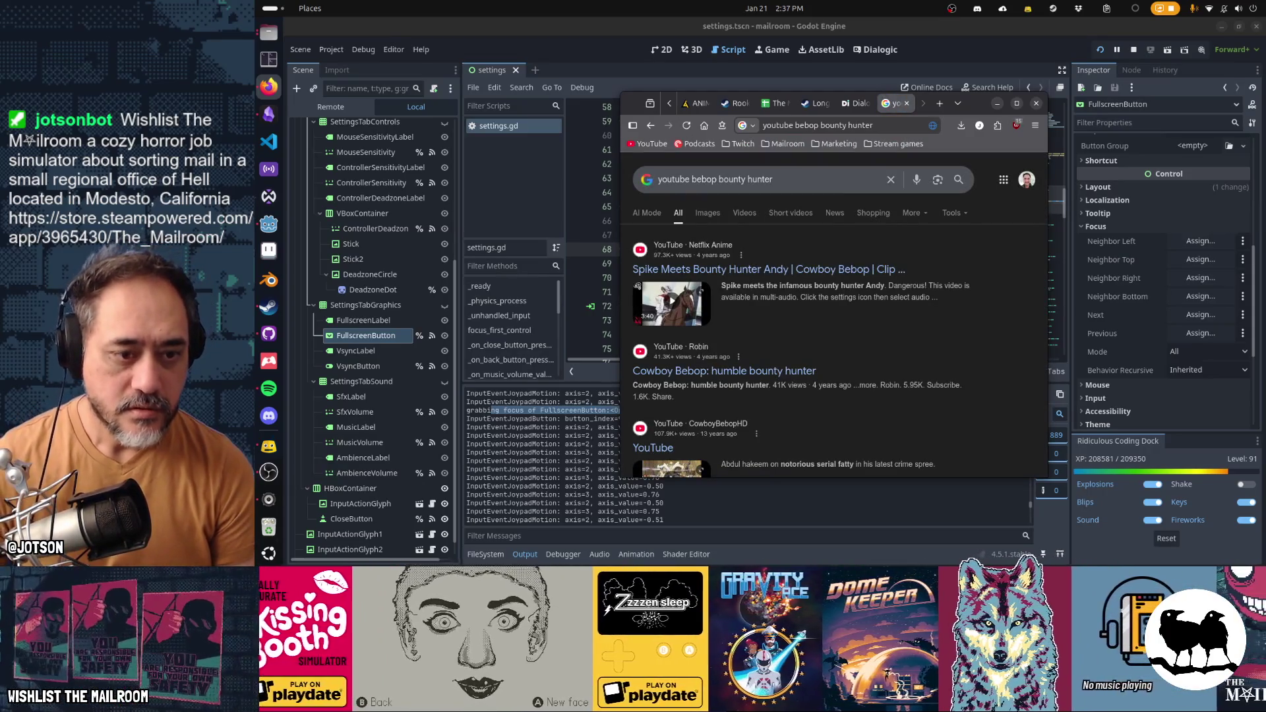
{"action": "left_click", "coordinate": [744, 212]}
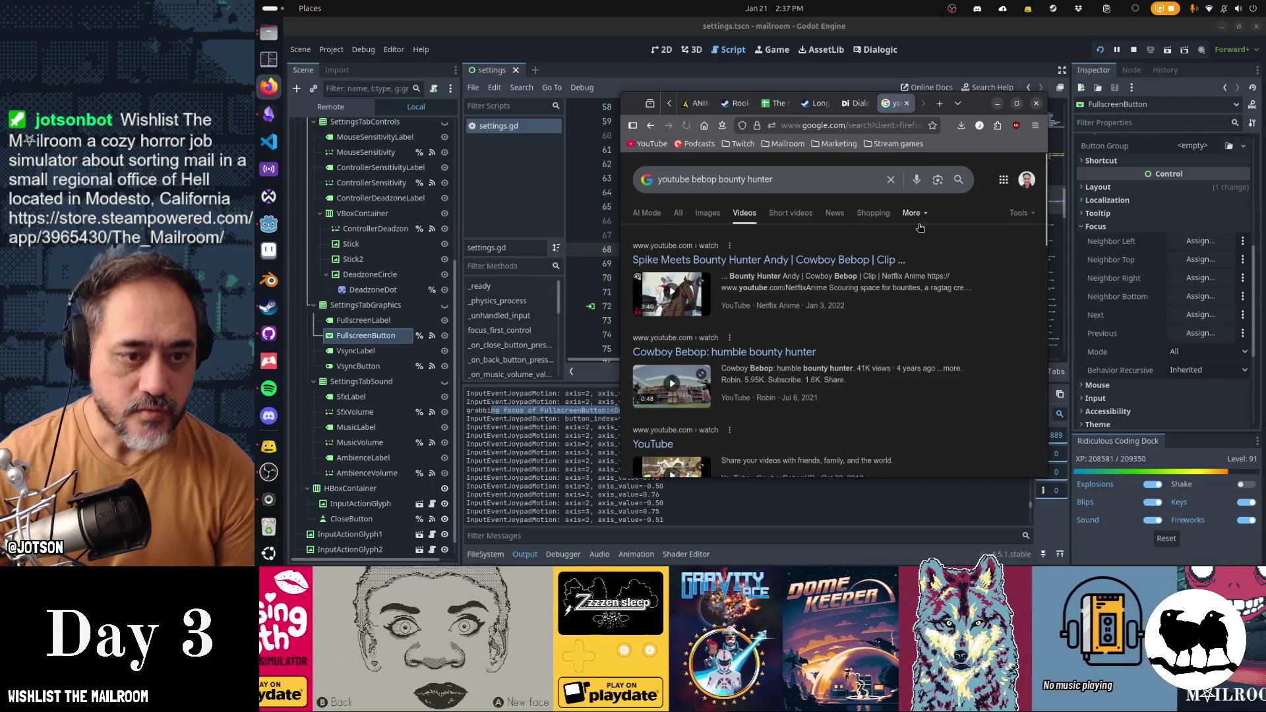
{"action": "scroll", "coordinate": [929, 250], "scroll_direction": "down", "scroll_amount": 5}
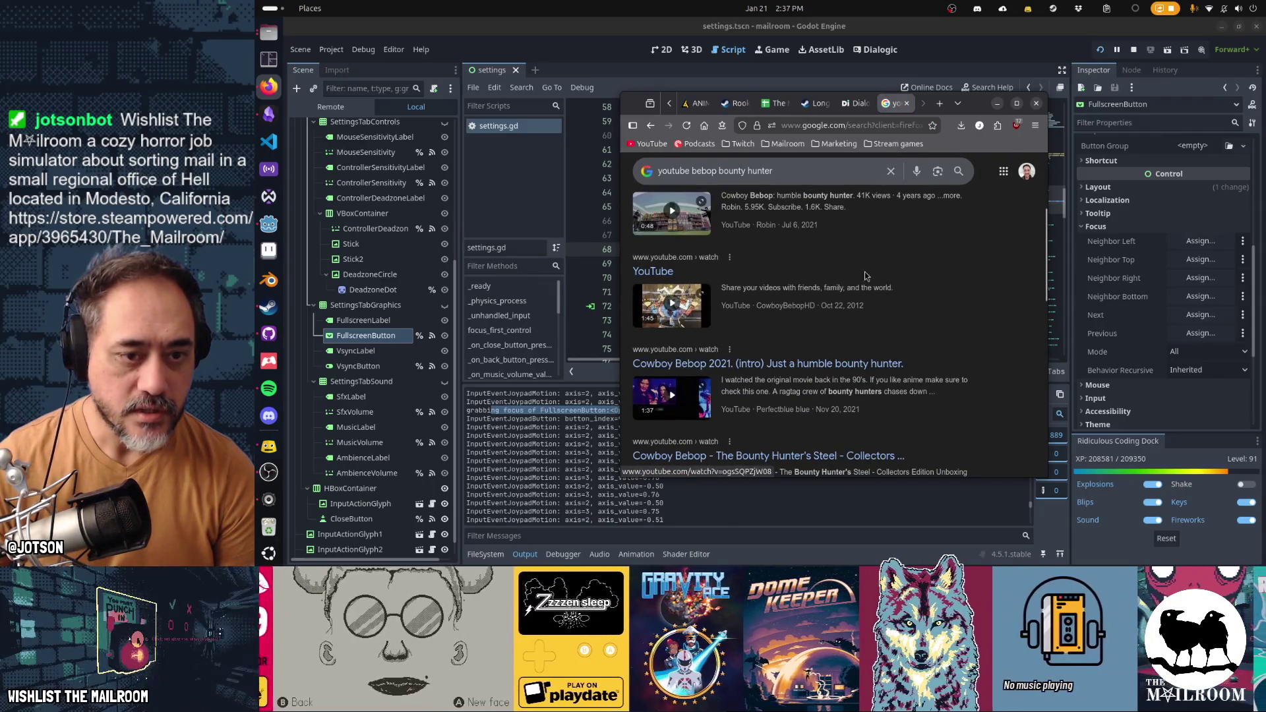
{"action": "left_click", "coordinate": [657, 298]}
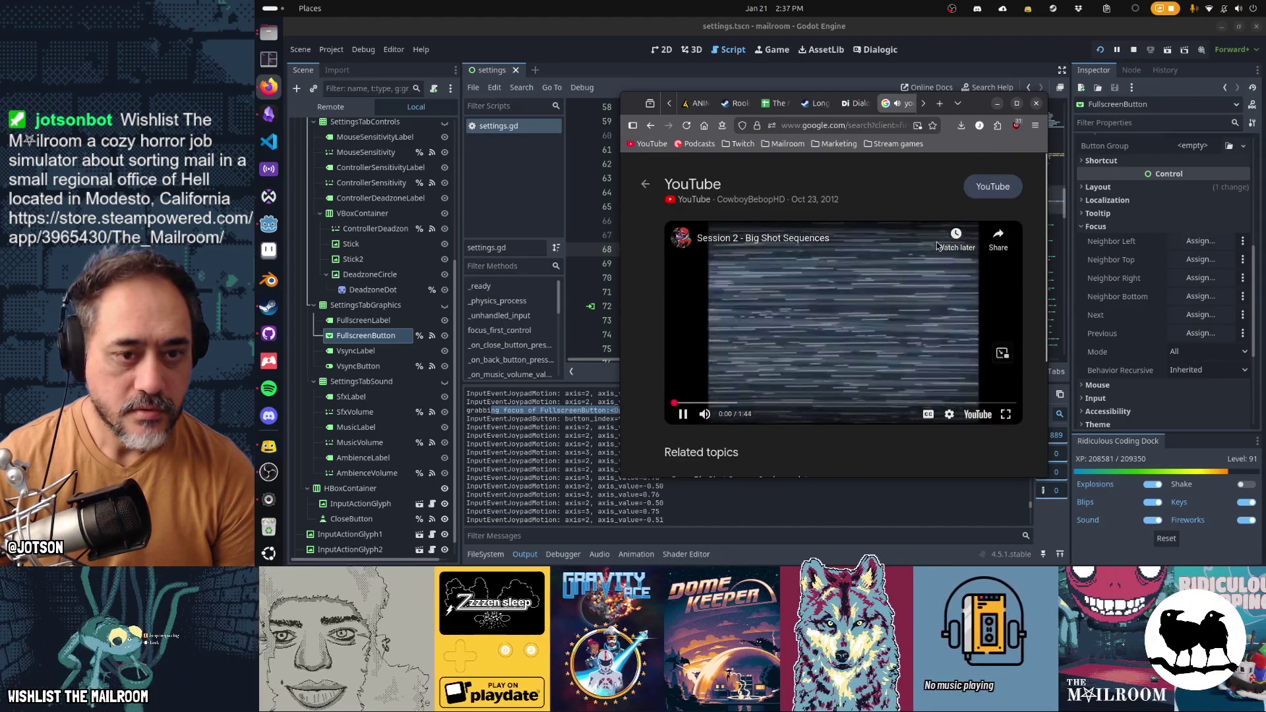
{"action": "left_click", "coordinate": [1007, 414]}
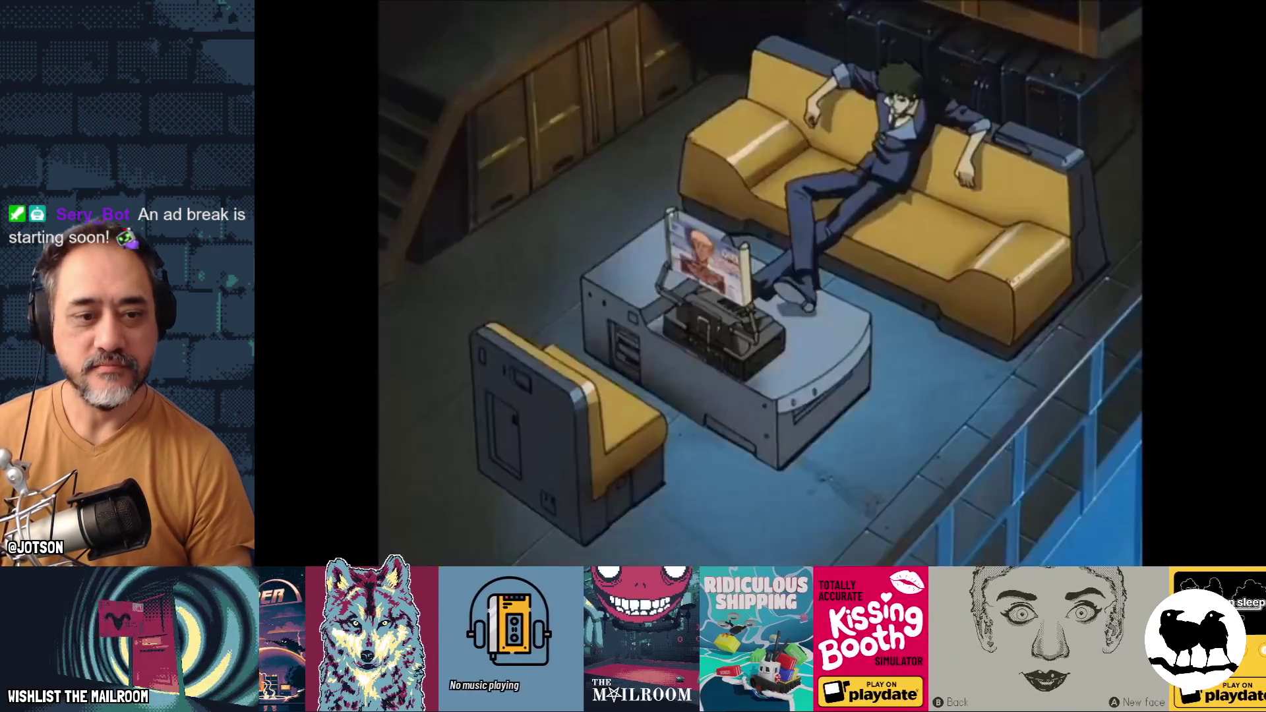
{"action": "double_click", "coordinate": [1043, 430]}
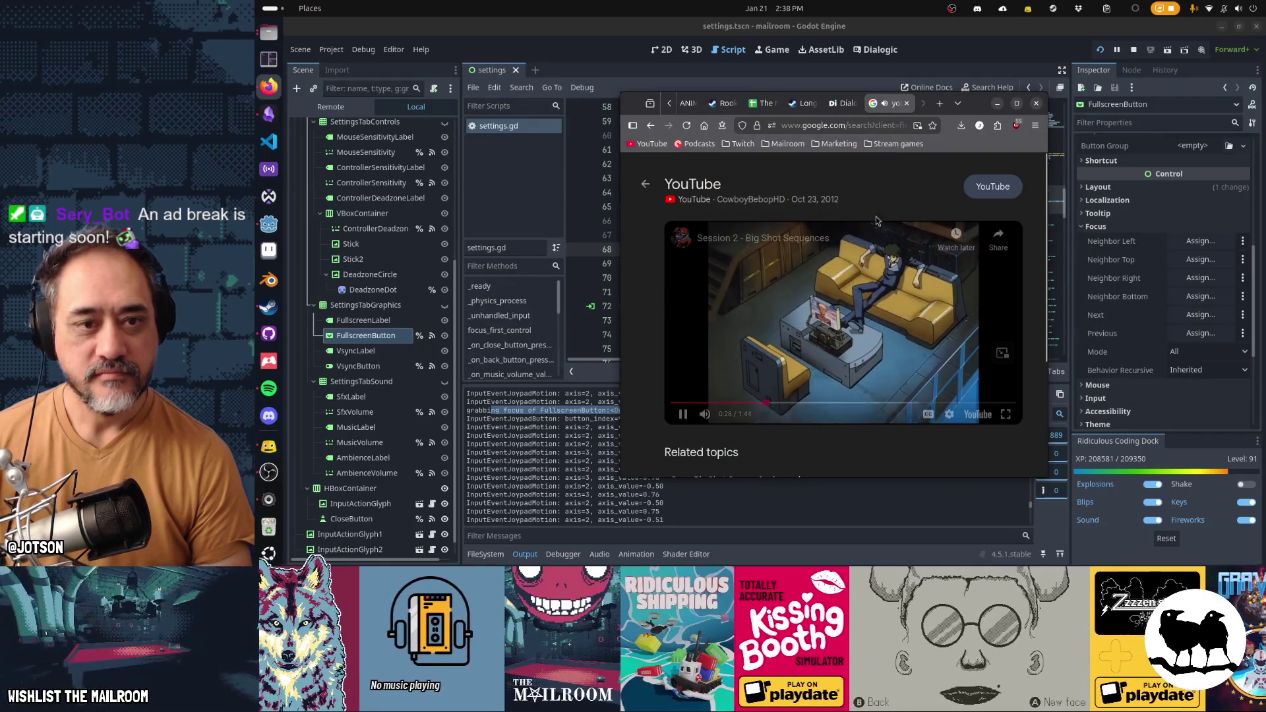
{"action": "left_click", "coordinate": [744, 239]}
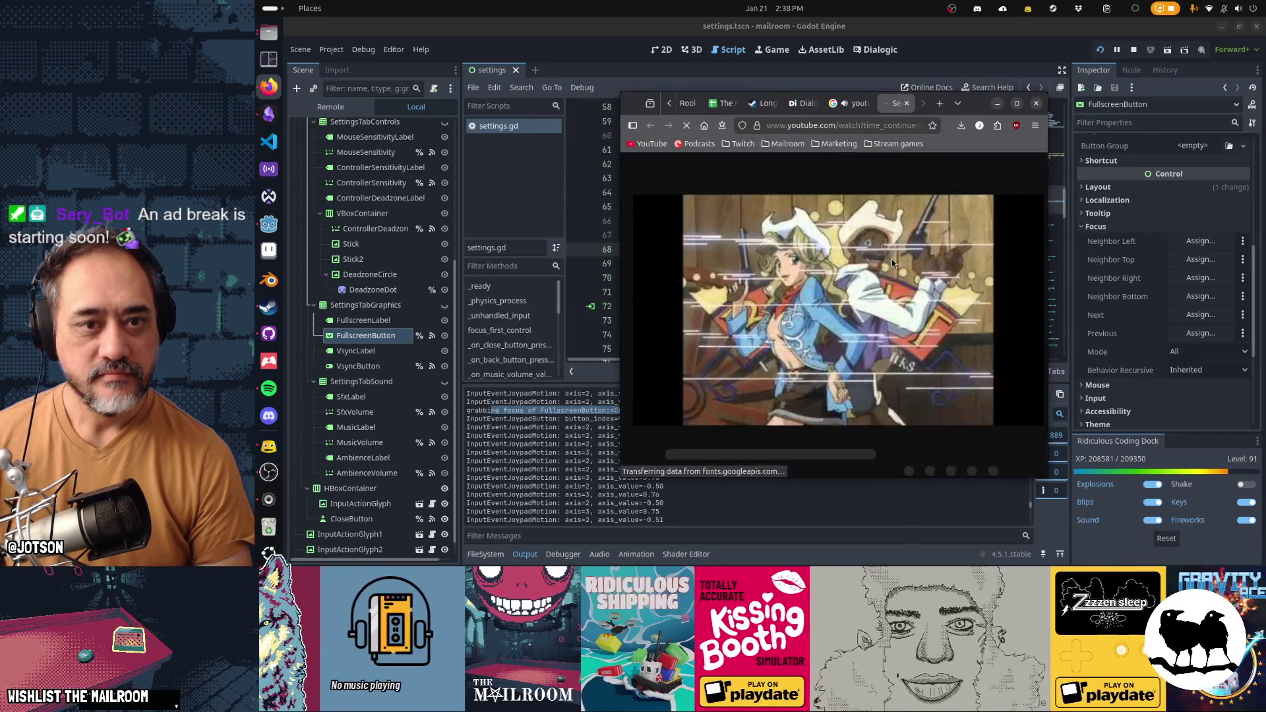
Step: Maximize Firefox, watch the Big Shot clip full screen with some seeking, then select its URL
{"action": "key", "text": "super+Up"}
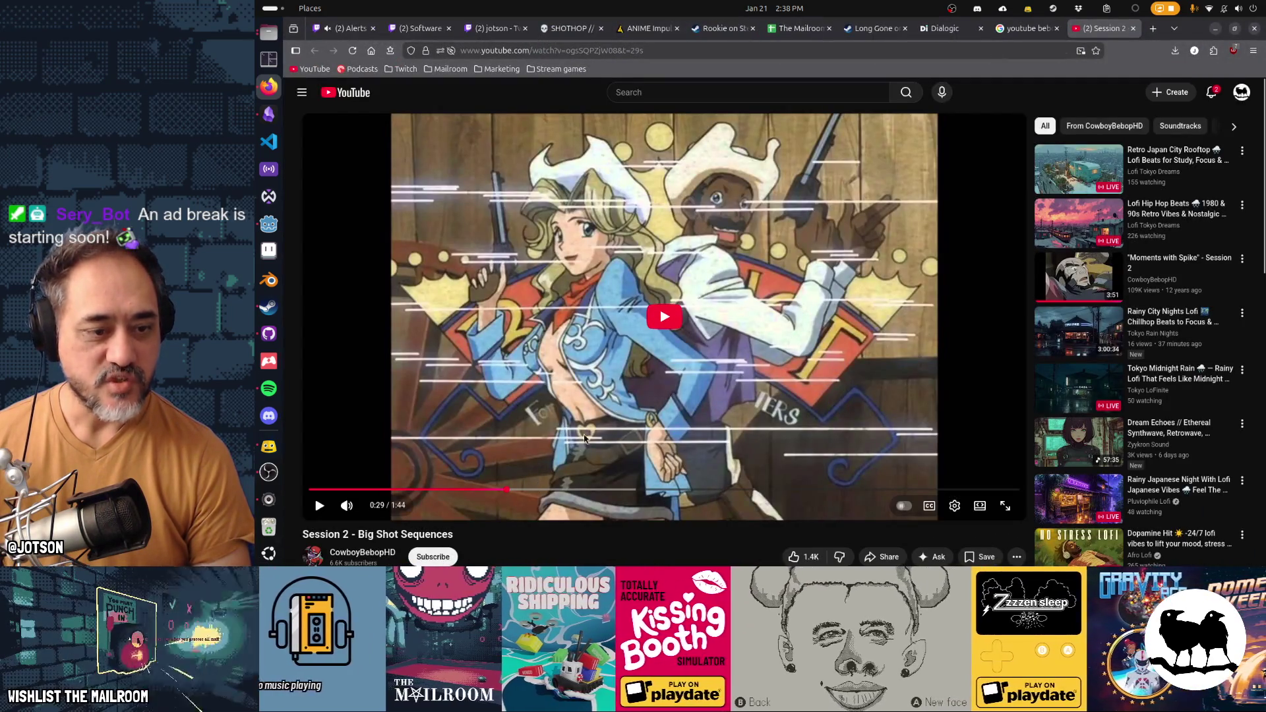
{"action": "left_click", "coordinate": [658, 328]}
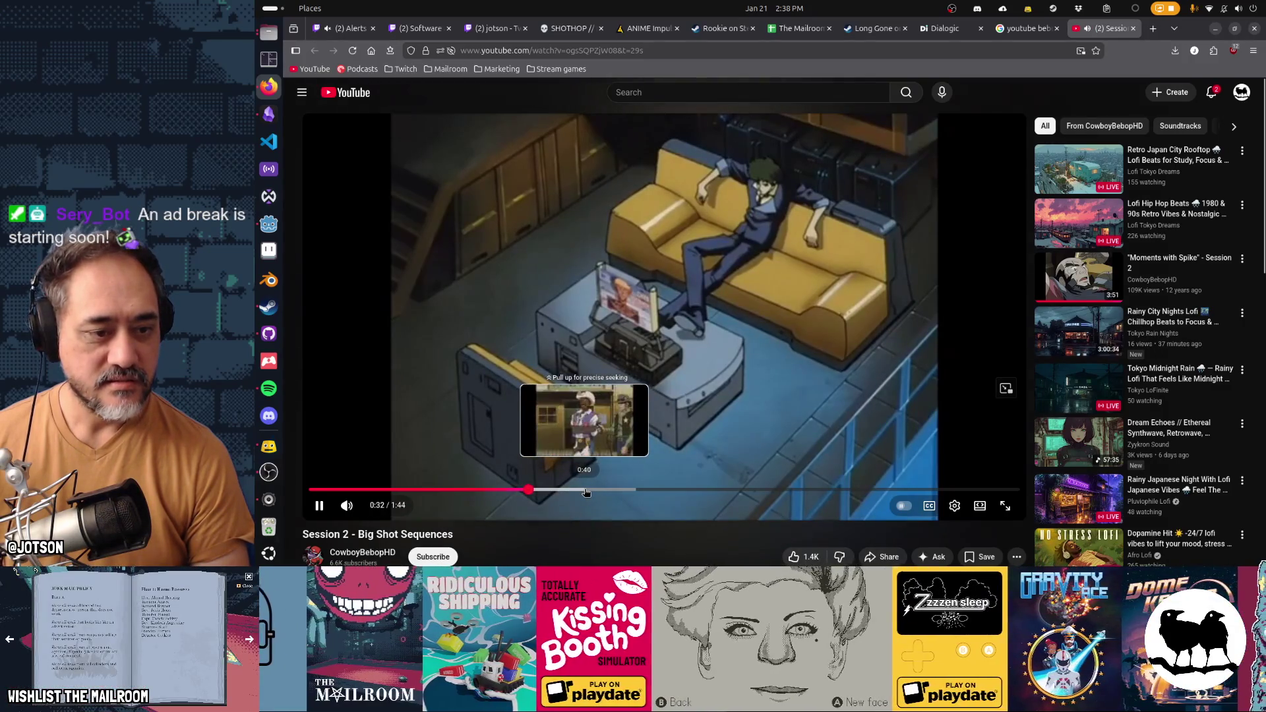
{"action": "left_click", "coordinate": [1005, 505]}
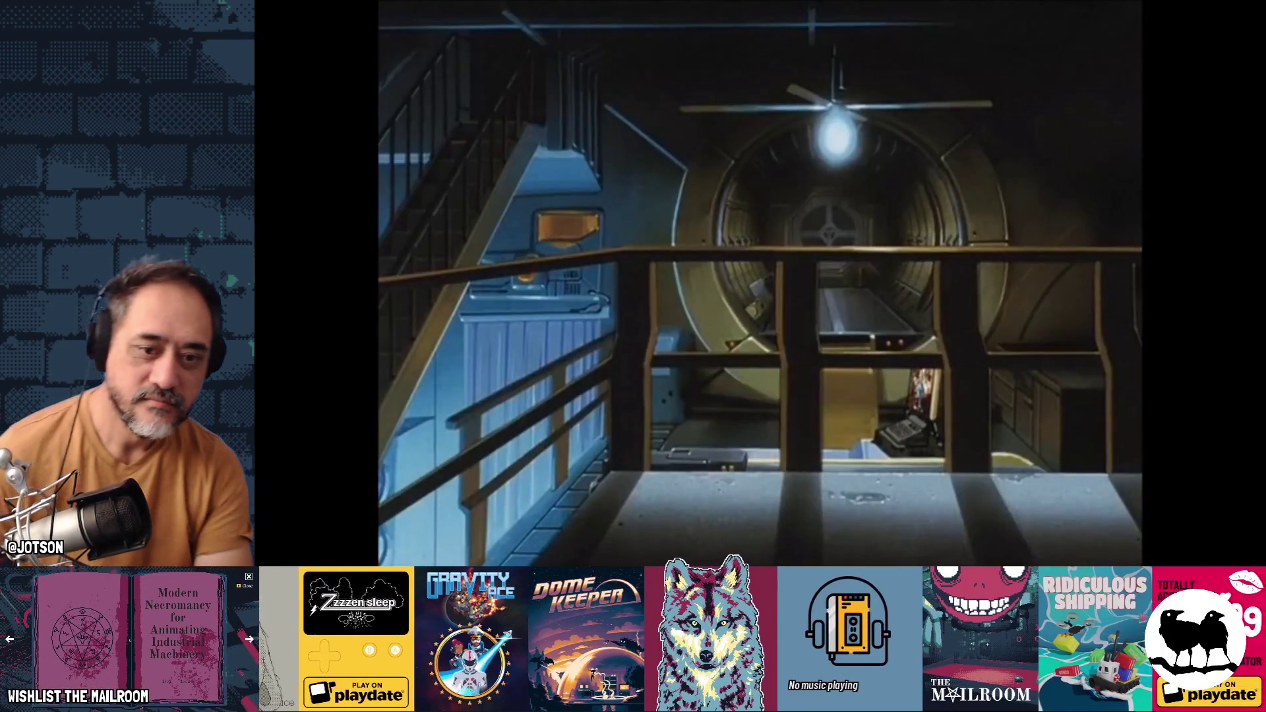
{"action": "key", "text": "Right"}
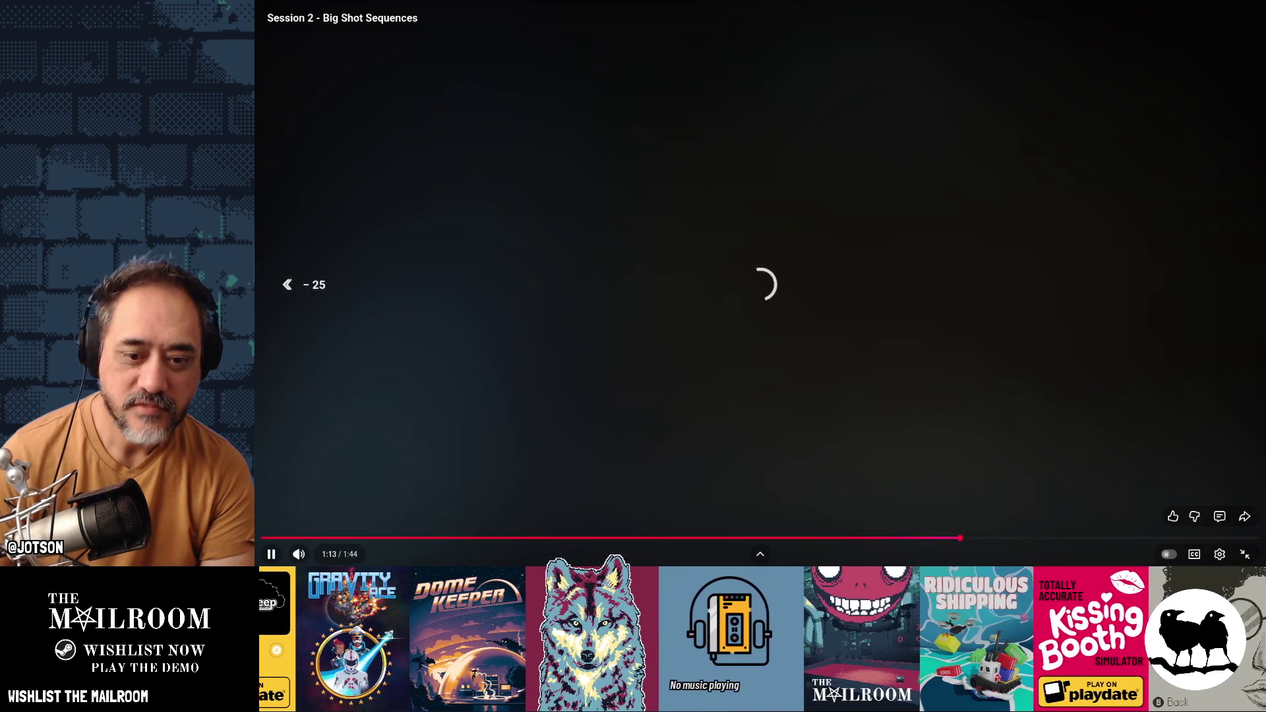
{"action": "key", "text": "Left"}
{"action": "key", "text": "Left"}
{"action": "key", "text": "Left"}
{"action": "key", "text": "Left"}
{"action": "key", "text": "Left"}
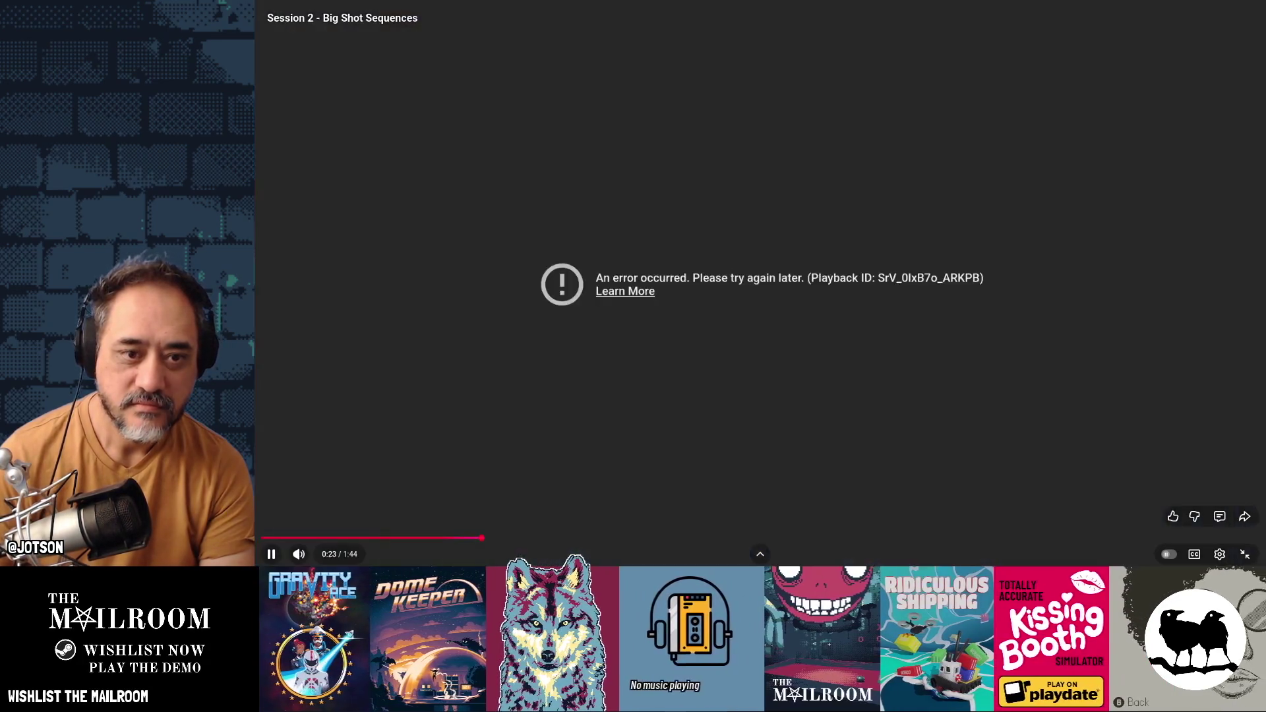
{"action": "key", "text": "Escape"}
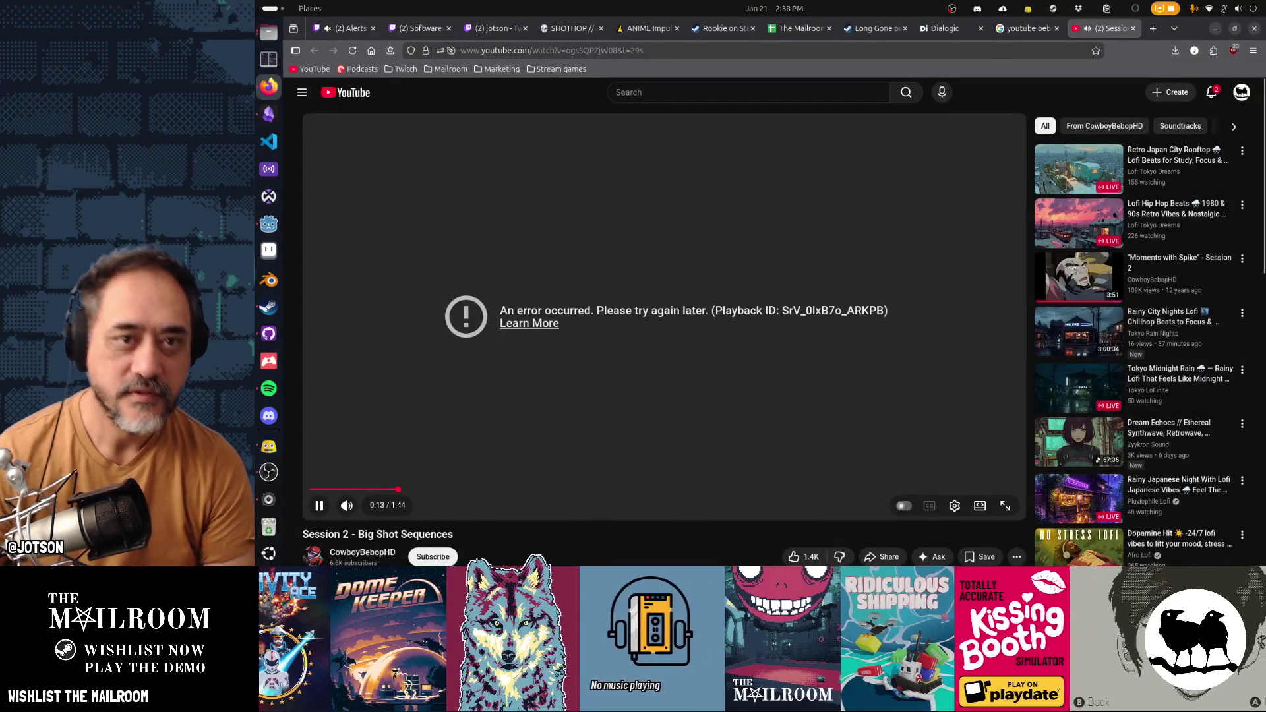
{"action": "left_click", "coordinate": [588, 52]}
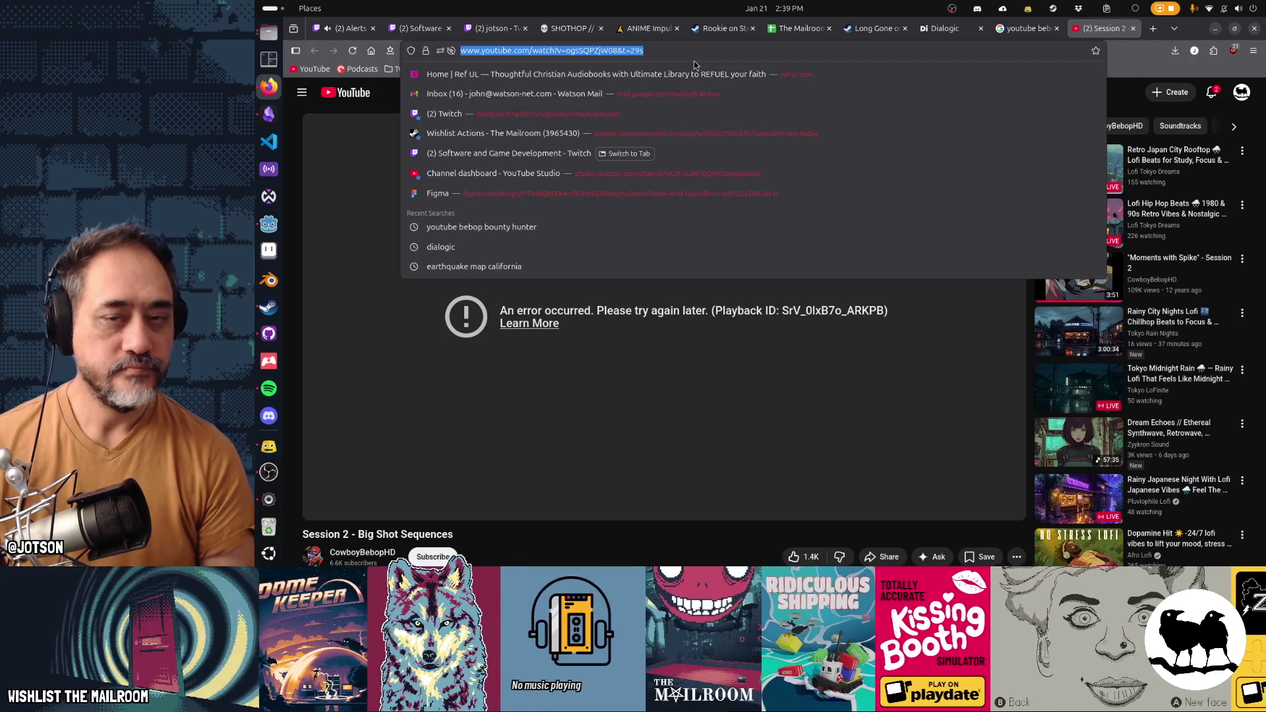
Step: Search 'youtube downloader' in a new tab, open YTDown and paste the video link
{"action": "key", "text": "ctrl+t"}
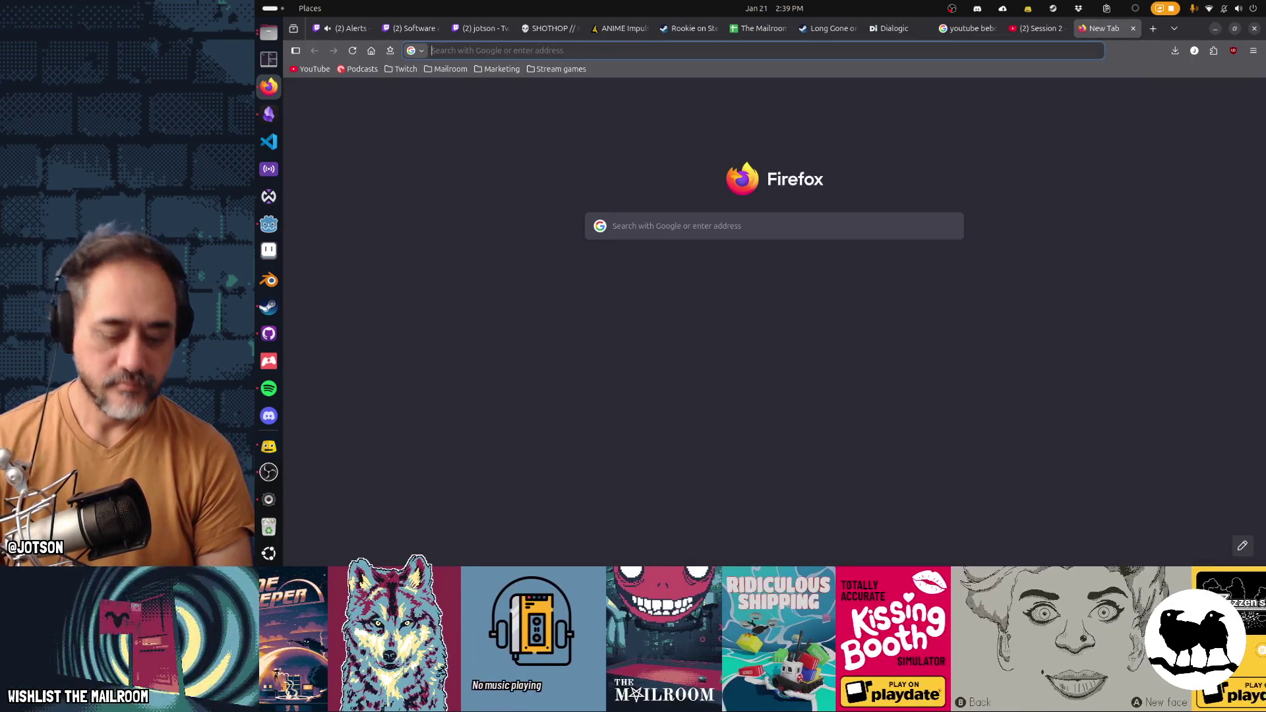
{"action": "type", "text": "youtube downloader"}
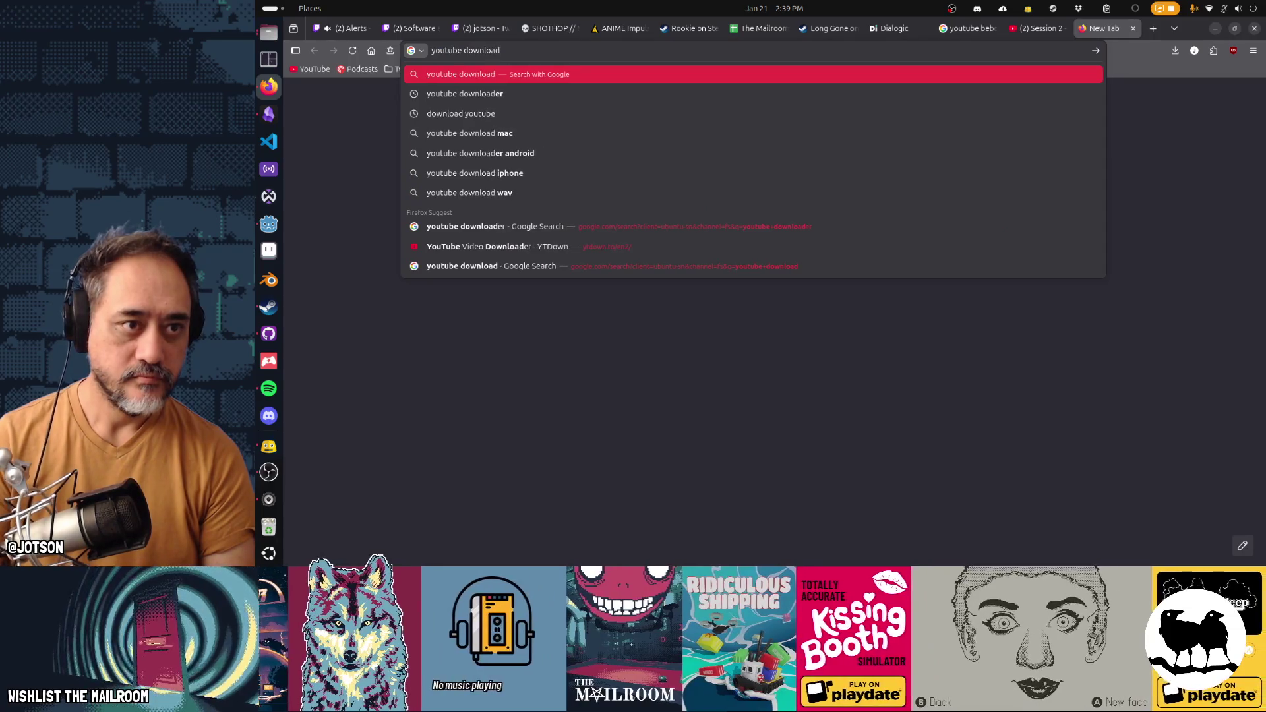
{"action": "key", "text": "Return"}
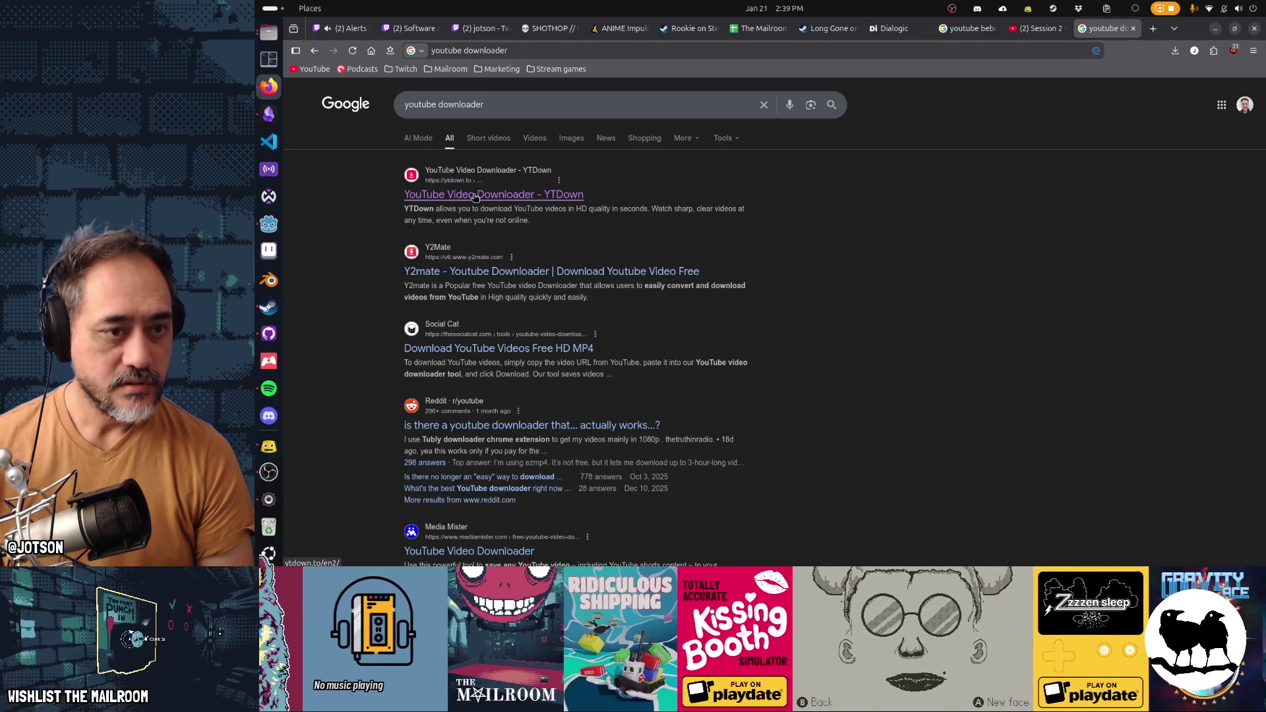
{"action": "left_click", "coordinate": [475, 196]}
{"action": "left_click", "coordinate": [717, 214]}
{"action": "type", "text": "https://www.youtube.com/watch?v=ogsSQPZjW08&t=29s"}
Step: Fetch the Big Shot clip's download options on YTDown and choose MP4 1280x720 HD
{"action": "left_click", "coordinate": [1001, 218]}
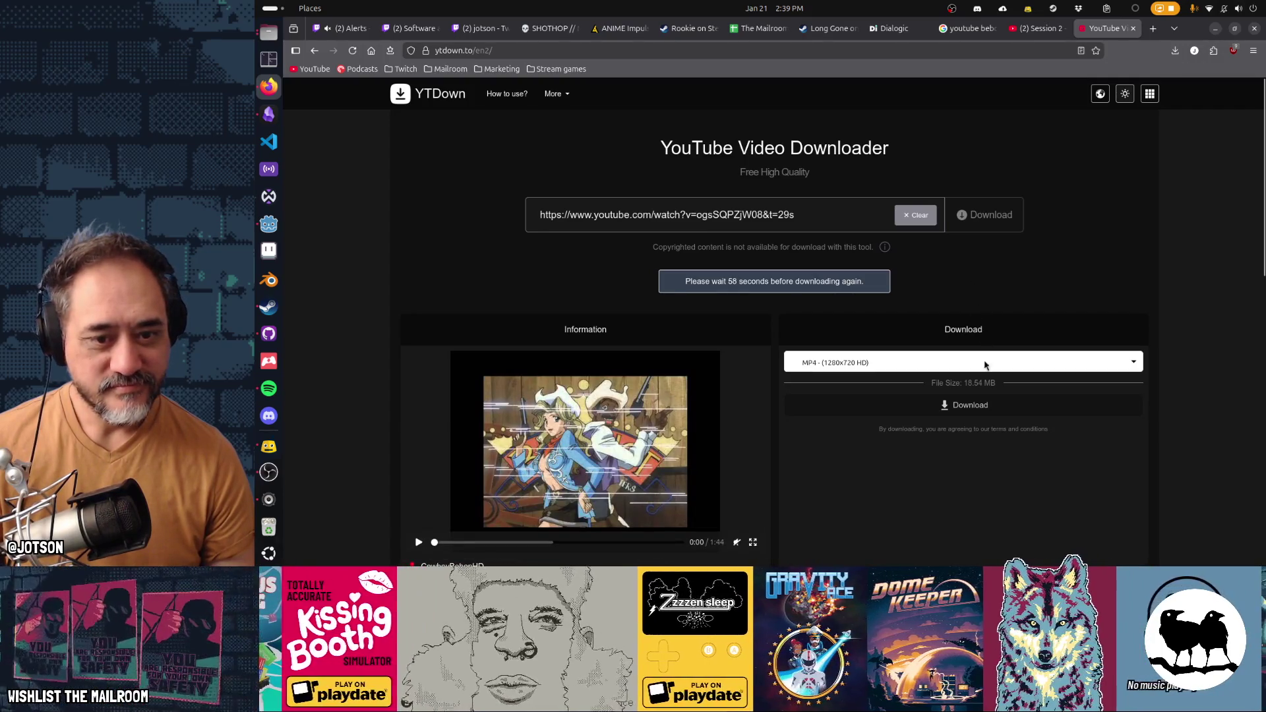
{"action": "left_click", "coordinate": [945, 369]}
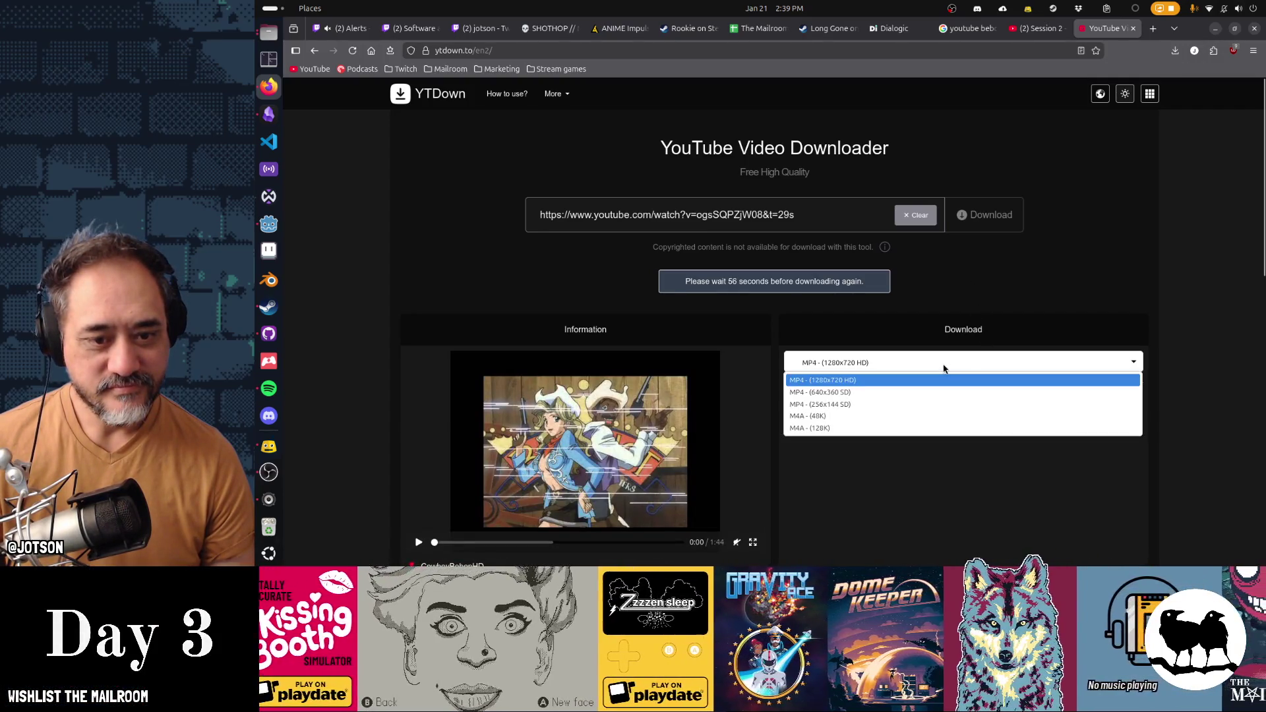
{"action": "left_click", "coordinate": [943, 378]}
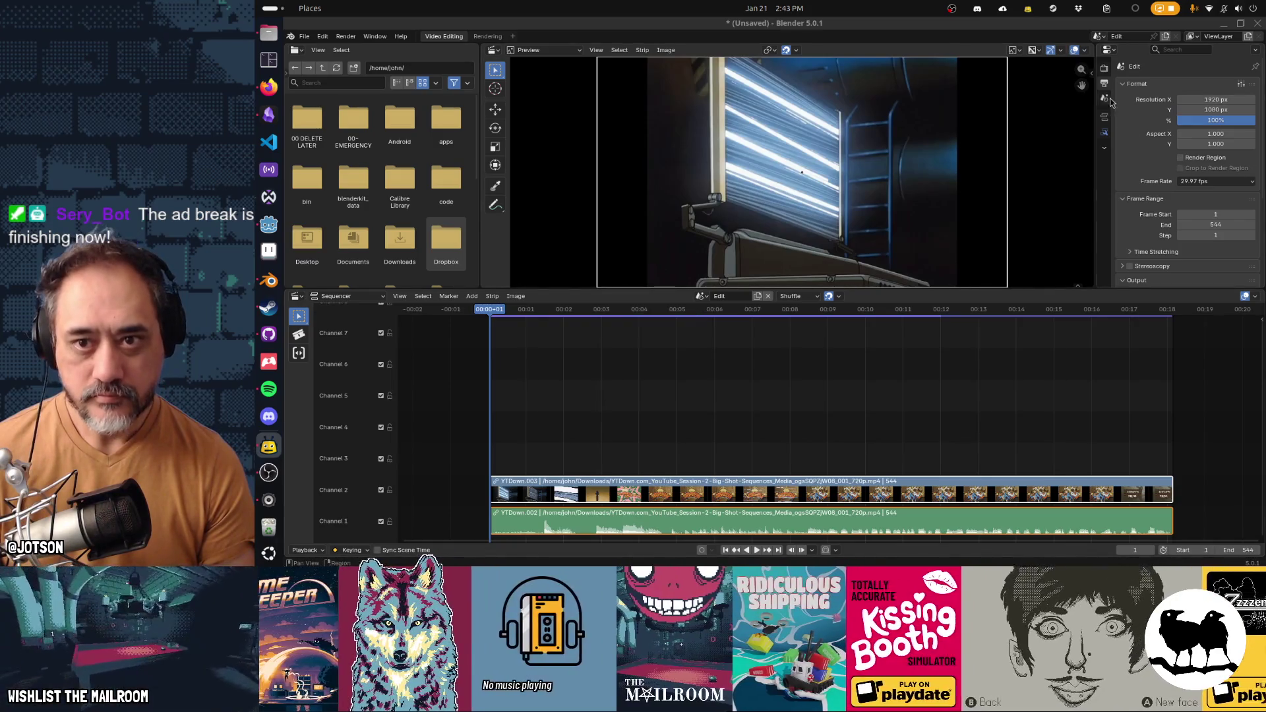
Step: Scroll to the Output panel and open the file browser for the render output path
{"action": "scroll", "coordinate": [1176, 234], "scroll_direction": "down", "scroll_amount": 5}
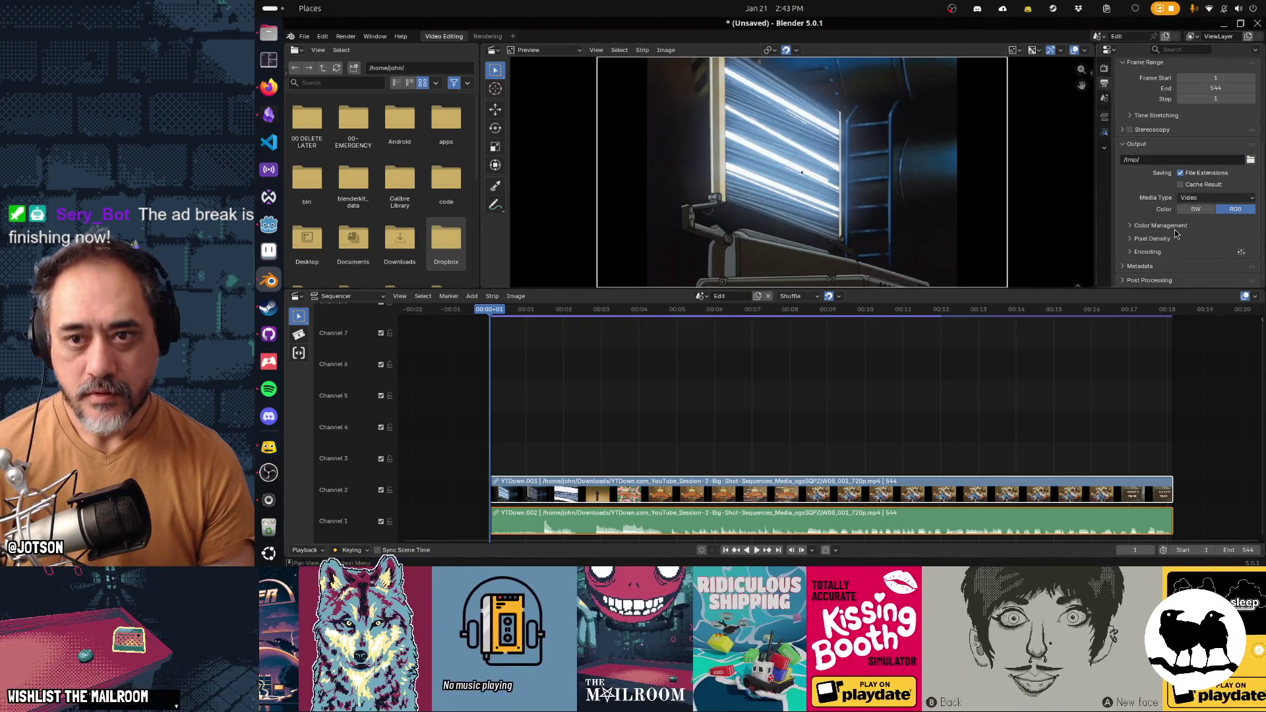
{"action": "left_click", "coordinate": [1248, 162]}
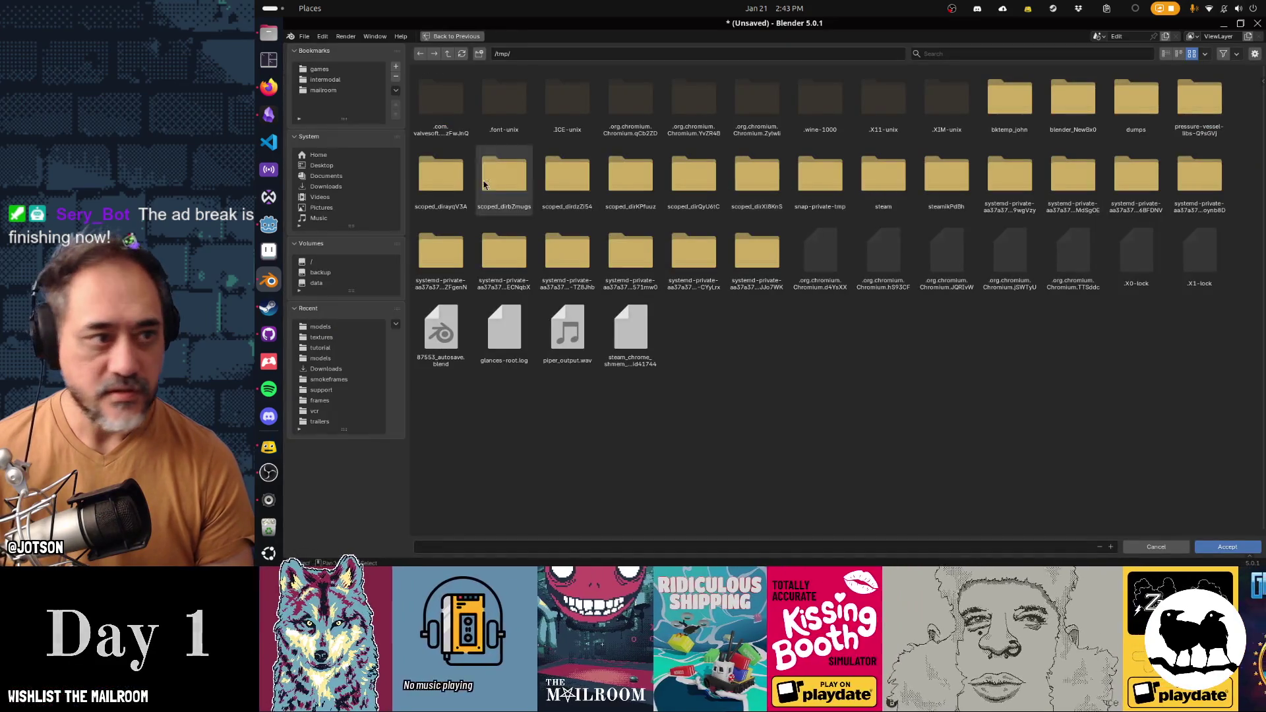
Step: Browse to games > twitch > shared > gifs and set the output file to bigshot.mp4
{"action": "left_click", "coordinate": [381, 187]}
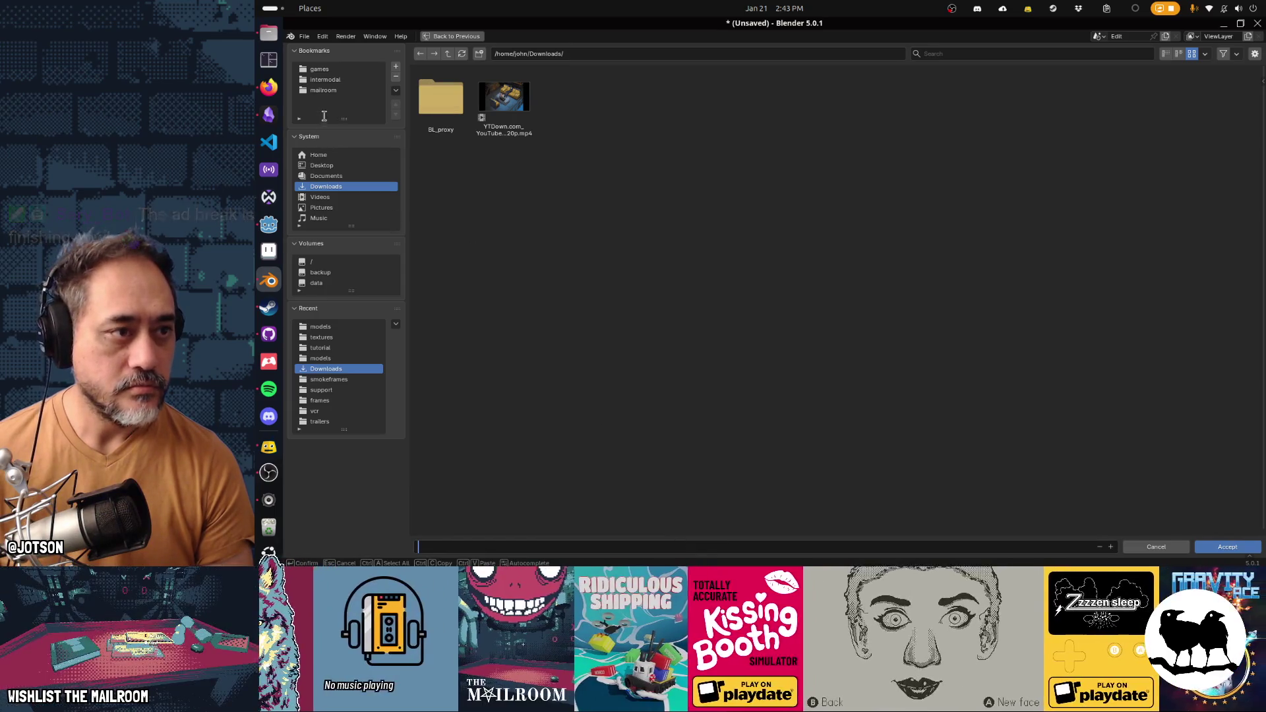
{"action": "left_click", "coordinate": [320, 70]}
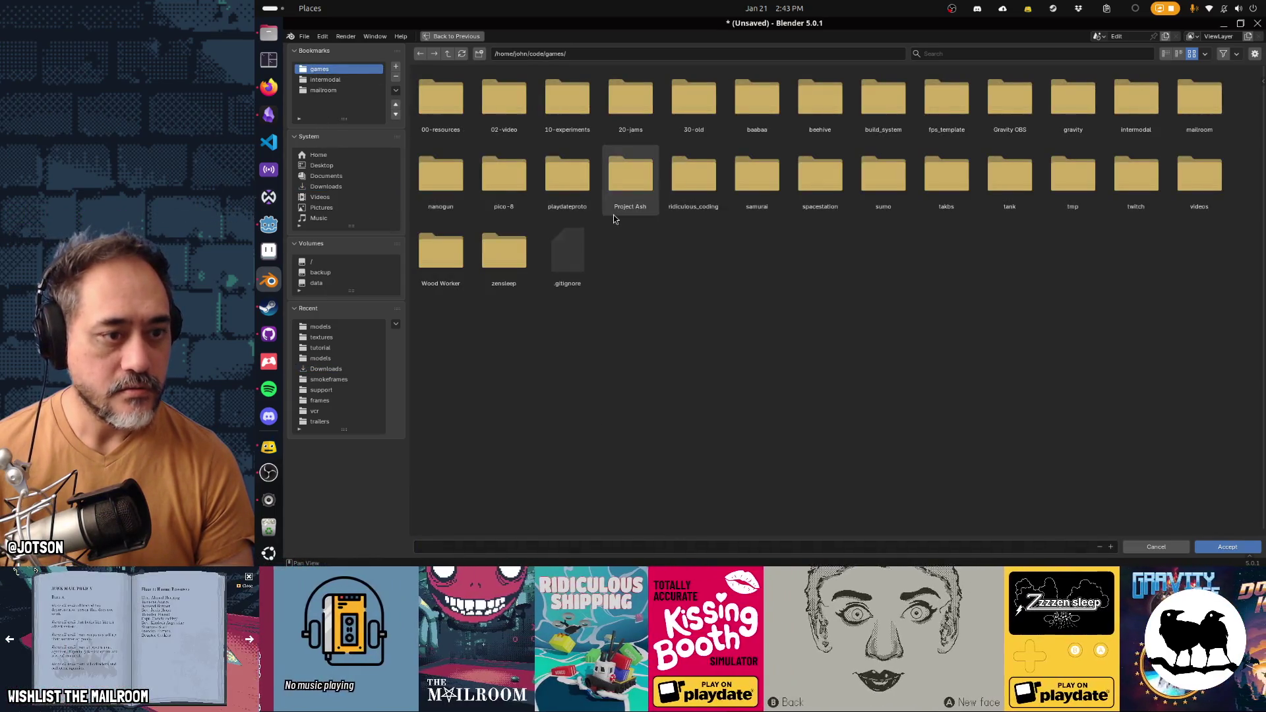
{"action": "double_click", "coordinate": [1135, 176]}
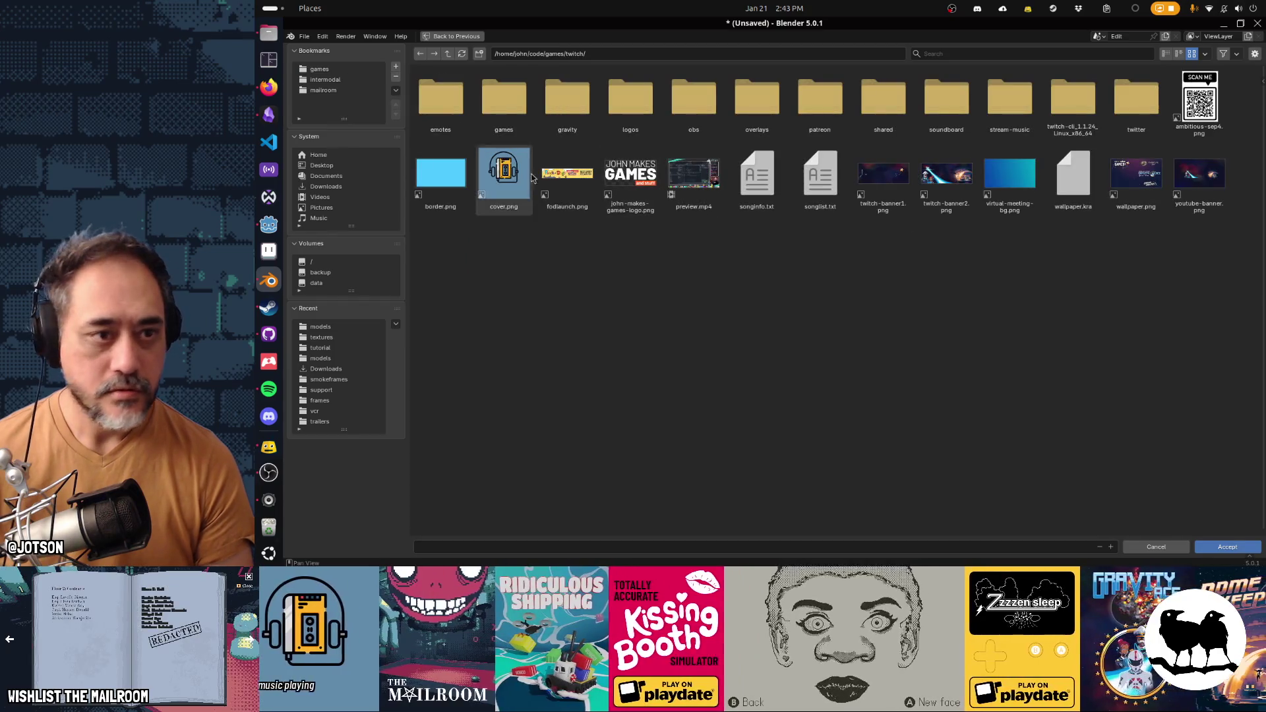
{"action": "double_click", "coordinate": [882, 105]}
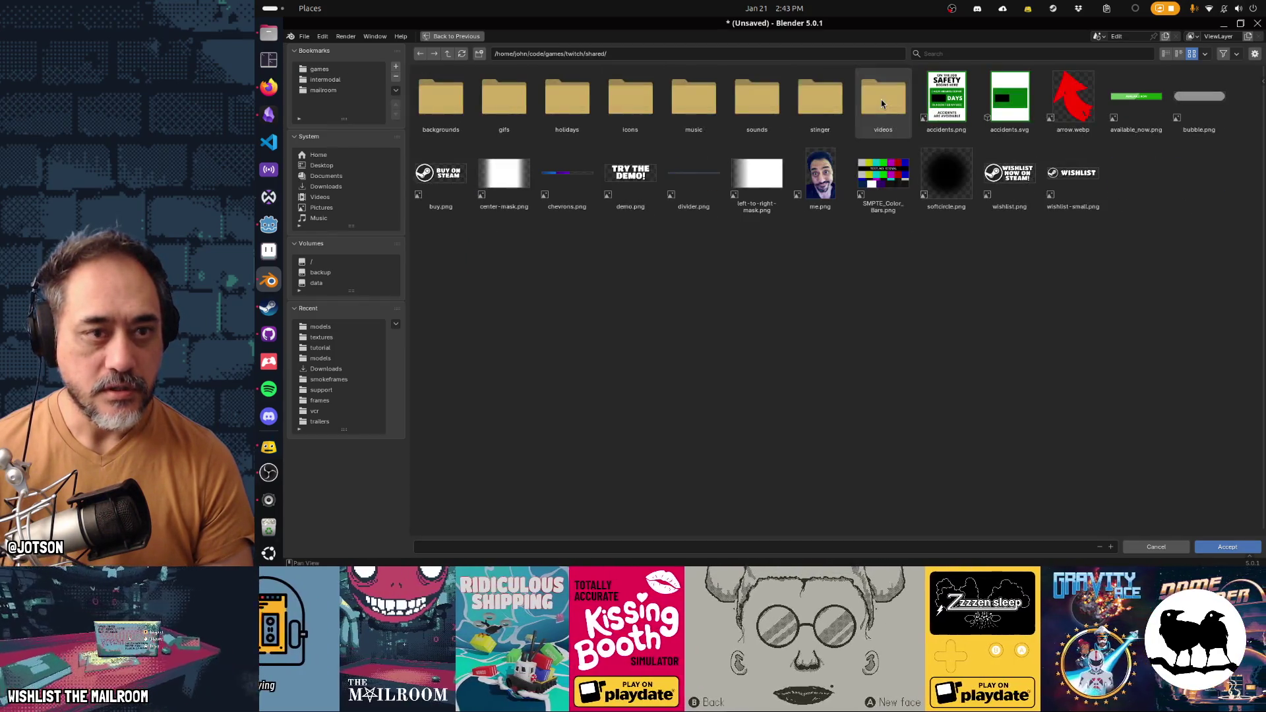
{"action": "double_click", "coordinate": [530, 112]}
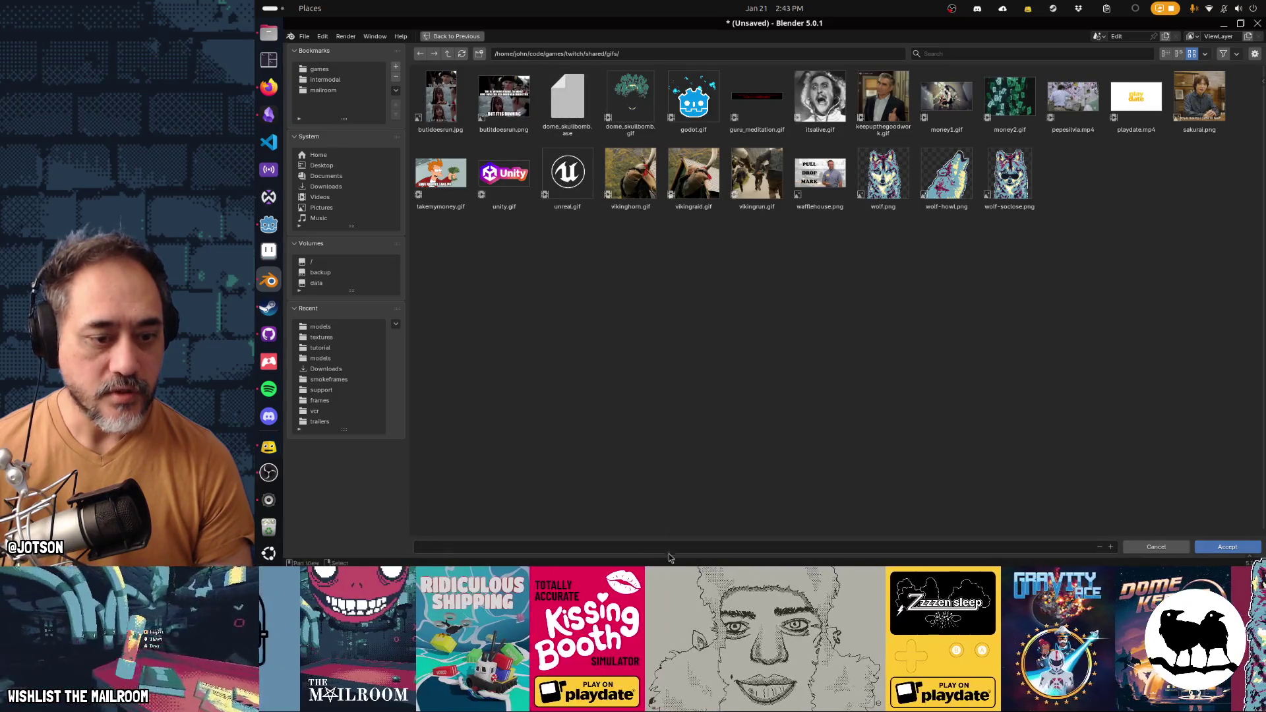
{"action": "type", "text": "bigshot.mp4"}
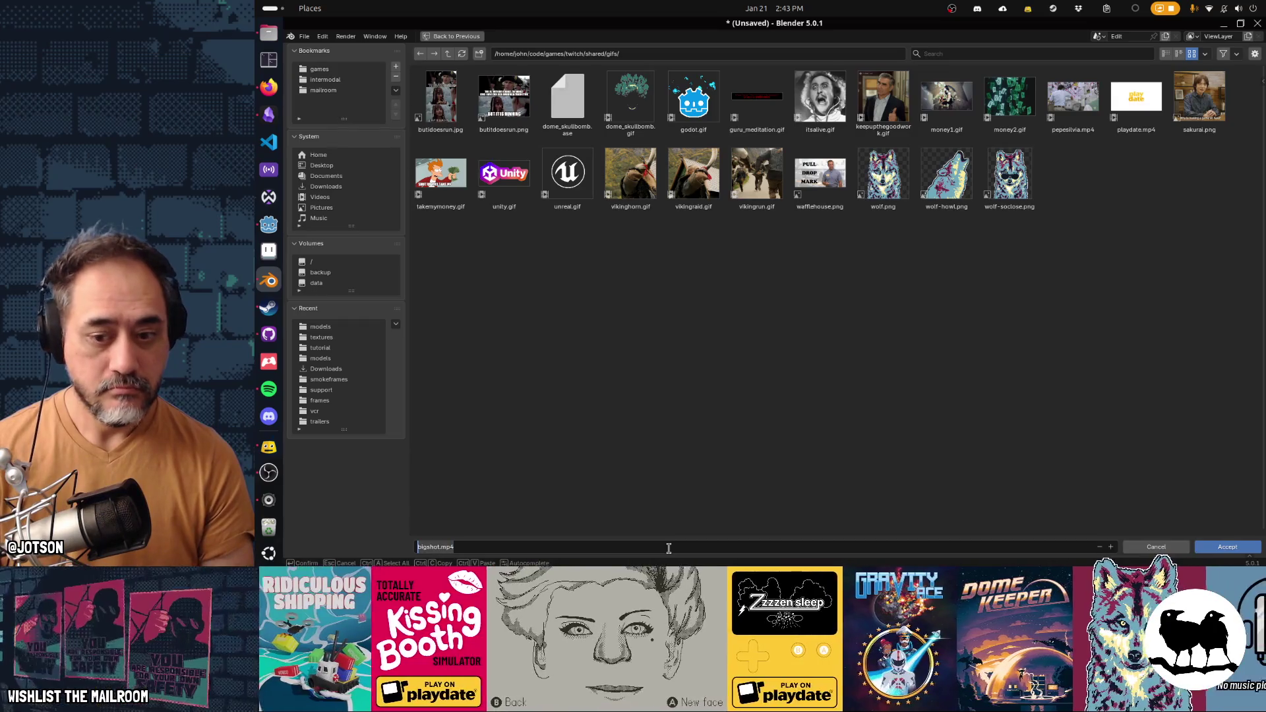
{"action": "left_click", "coordinate": [1235, 551]}
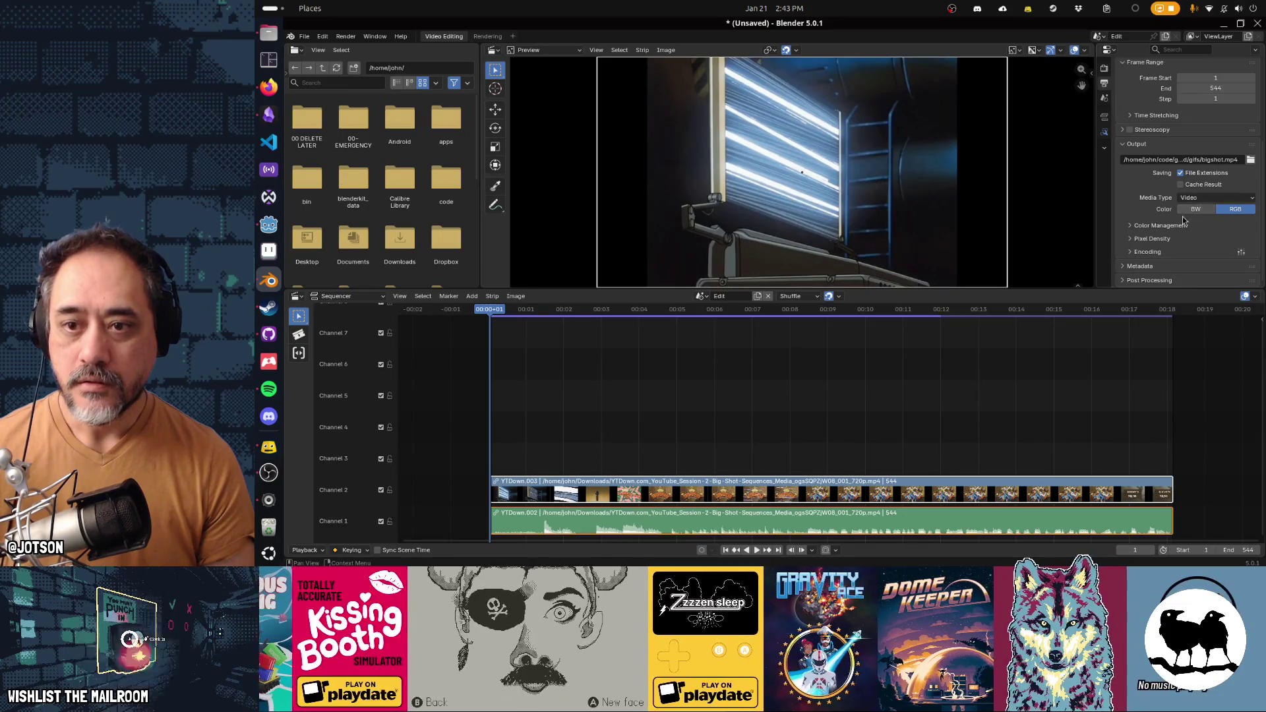
Step: Review the Output encoding settings and render the Big Shot clip to video through frame 544
{"action": "left_click", "coordinate": [1148, 251]}
{"action": "scroll", "coordinate": [1160, 237], "scroll_direction": "down", "scroll_amount": 7}
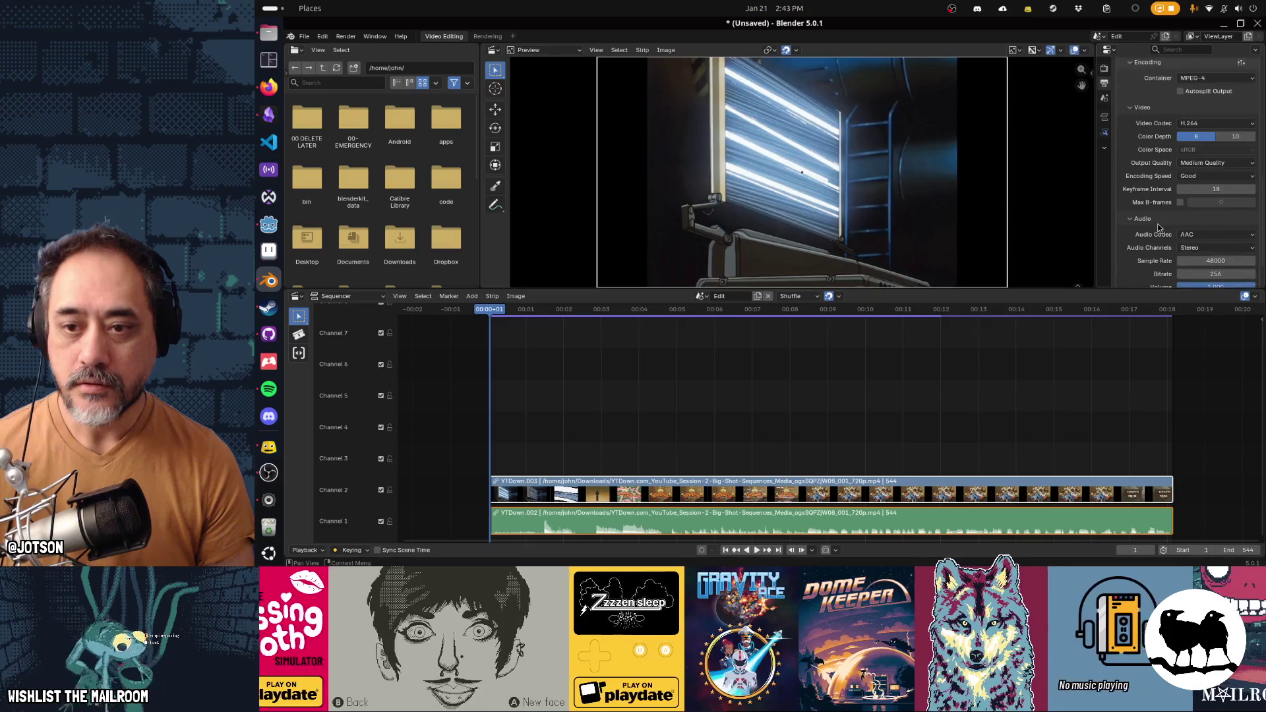
{"action": "scroll", "coordinate": [1158, 228], "scroll_direction": "down", "scroll_amount": 2}
{"action": "key", "text": "ctrl+F12"}
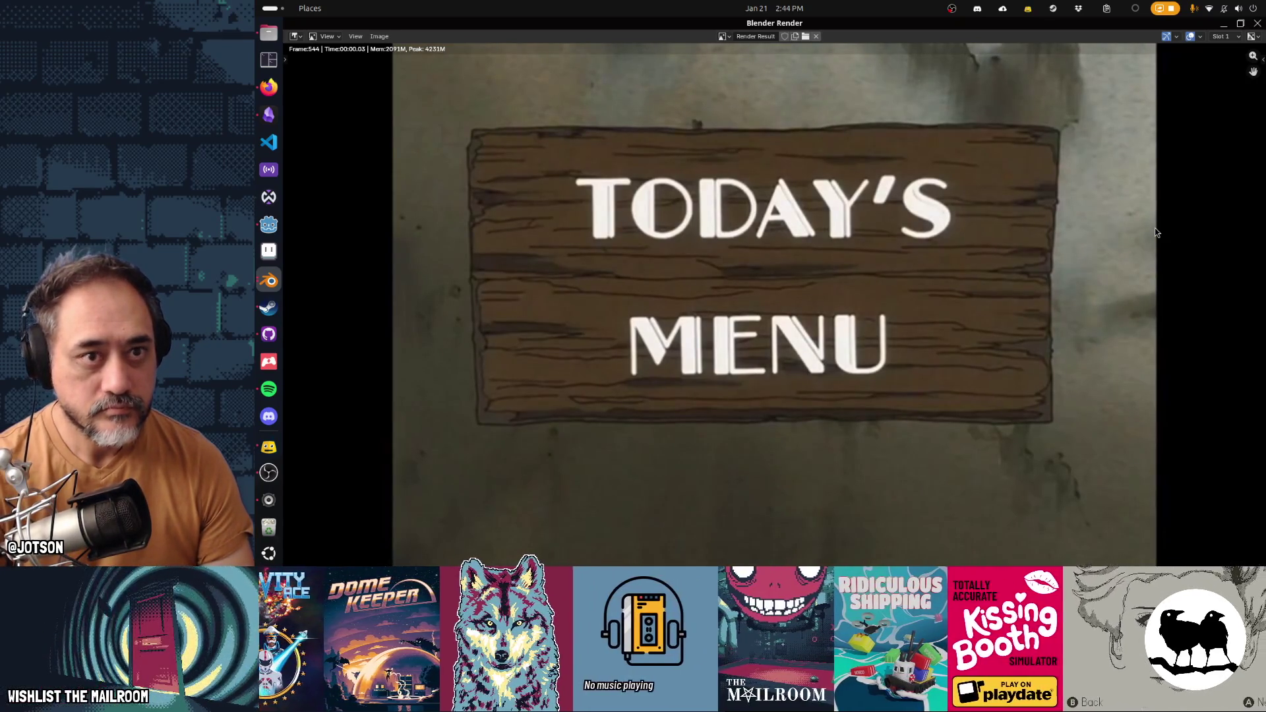
Step: Restore the render window to its smaller size and close it, returning to Video Editing
{"action": "left_click", "coordinate": [1239, 23]}
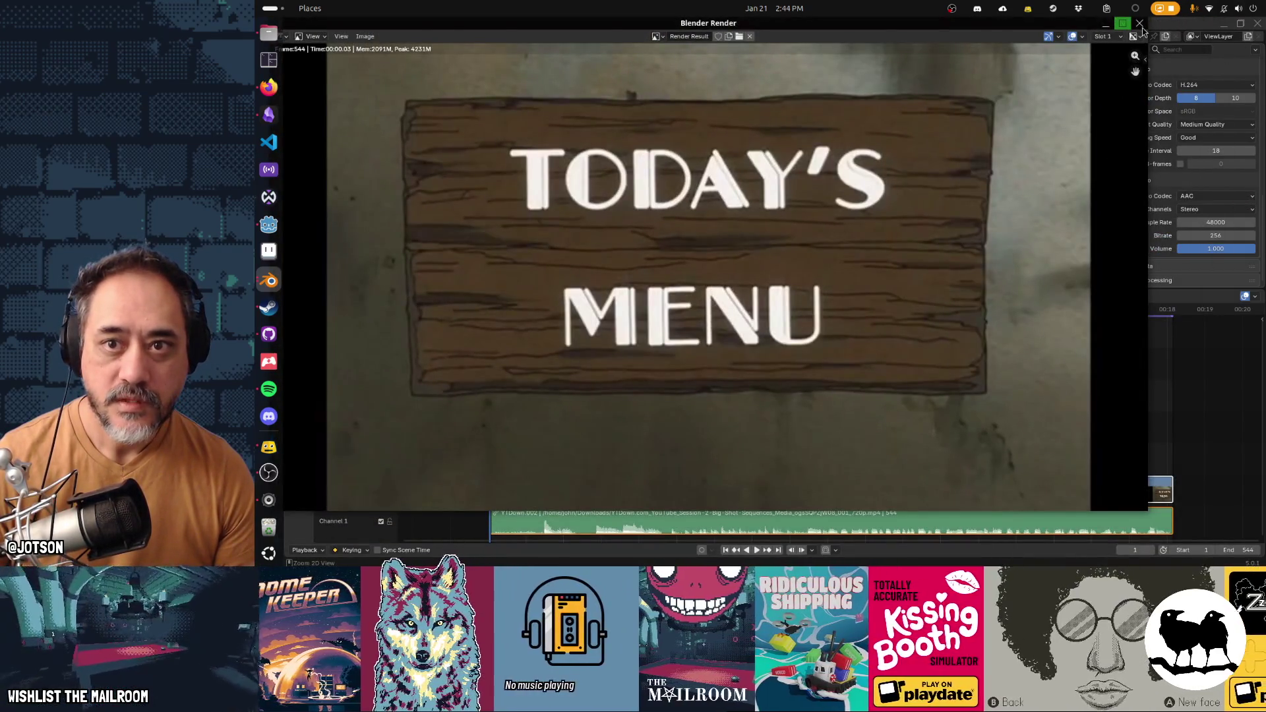
{"action": "key", "text": "Escape"}
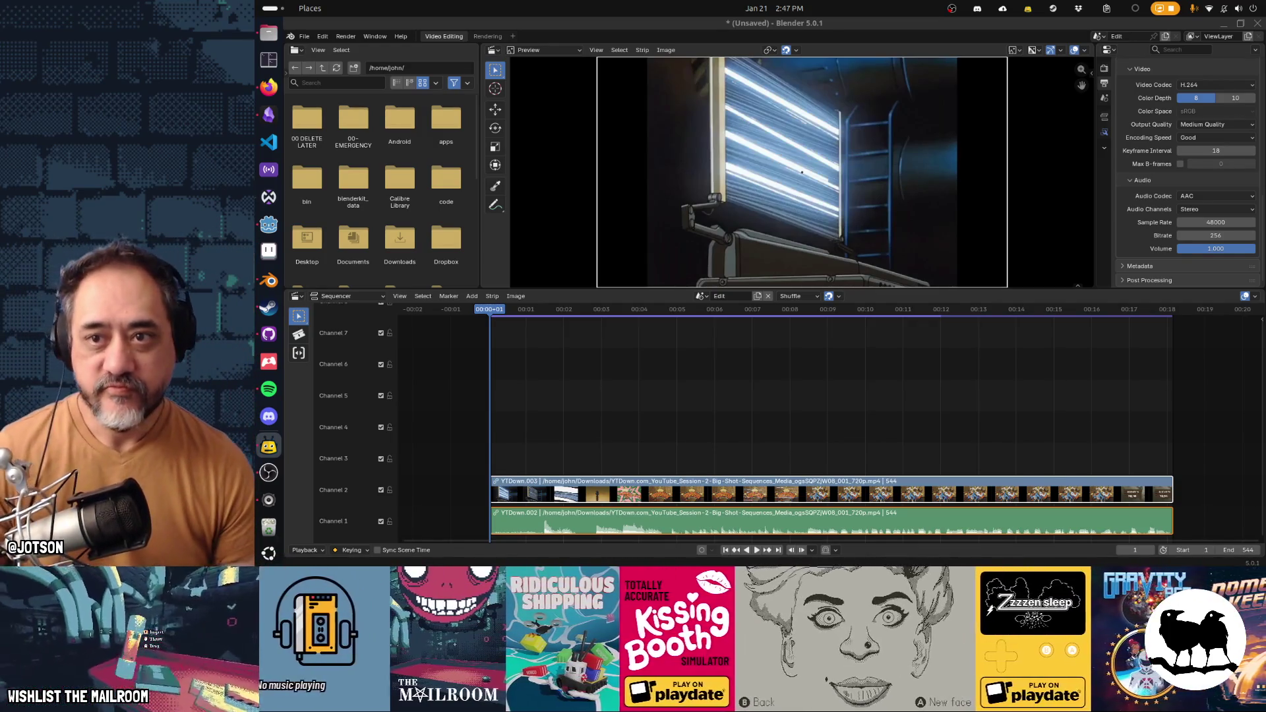
Step: Quit Blender without saving the untitled project and refocus Godot's settings.gd script editor
{"action": "left_click", "coordinate": [1256, 25]}
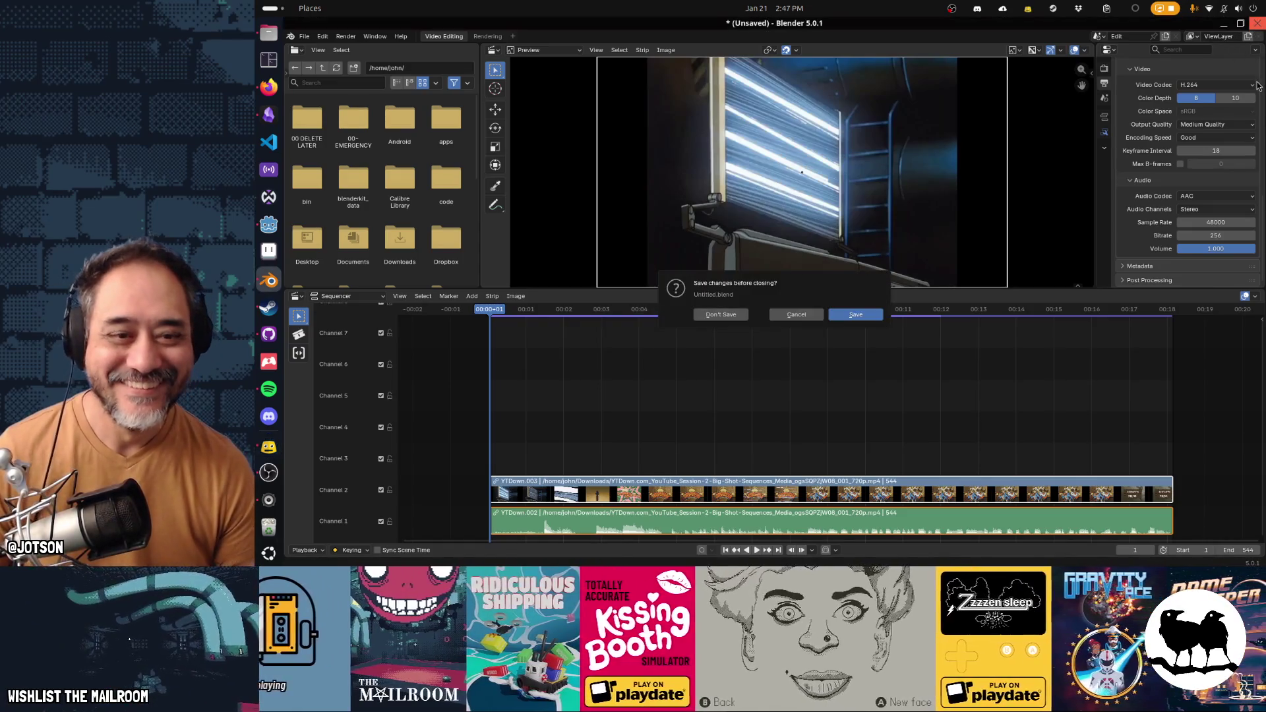
{"action": "left_click", "coordinate": [721, 314]}
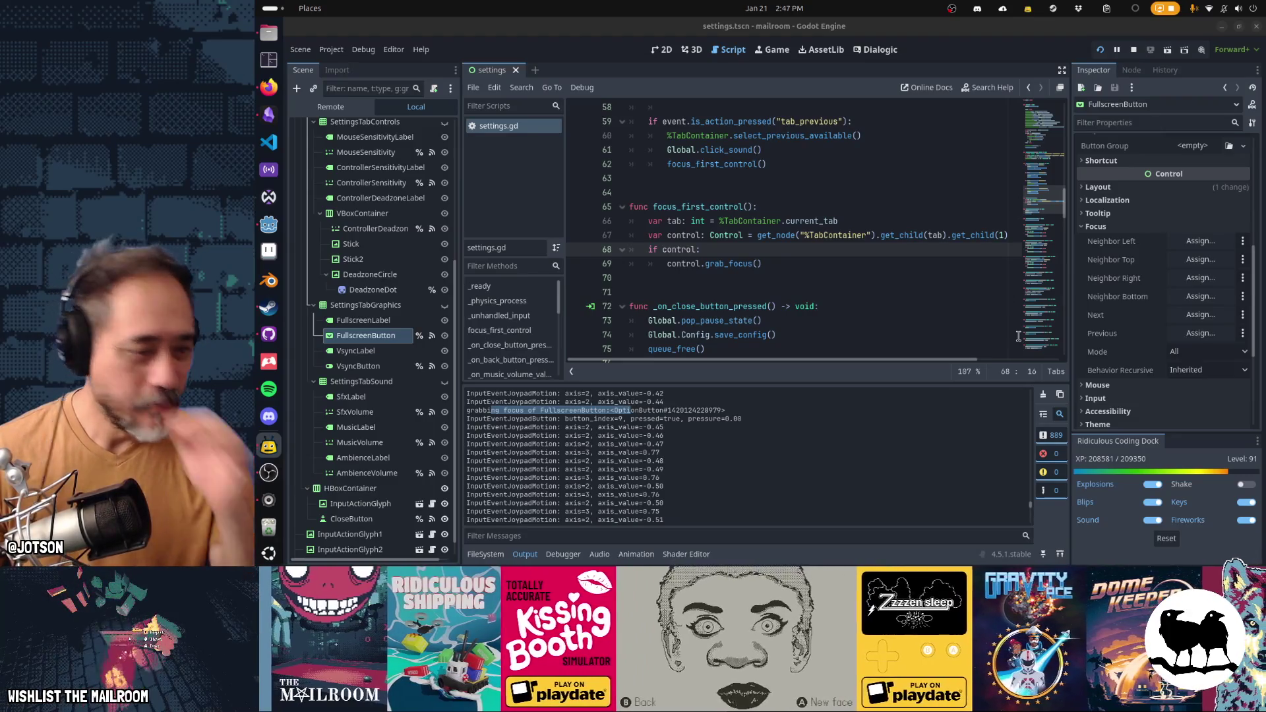
{"action": "left_click", "coordinate": [604, 251]}
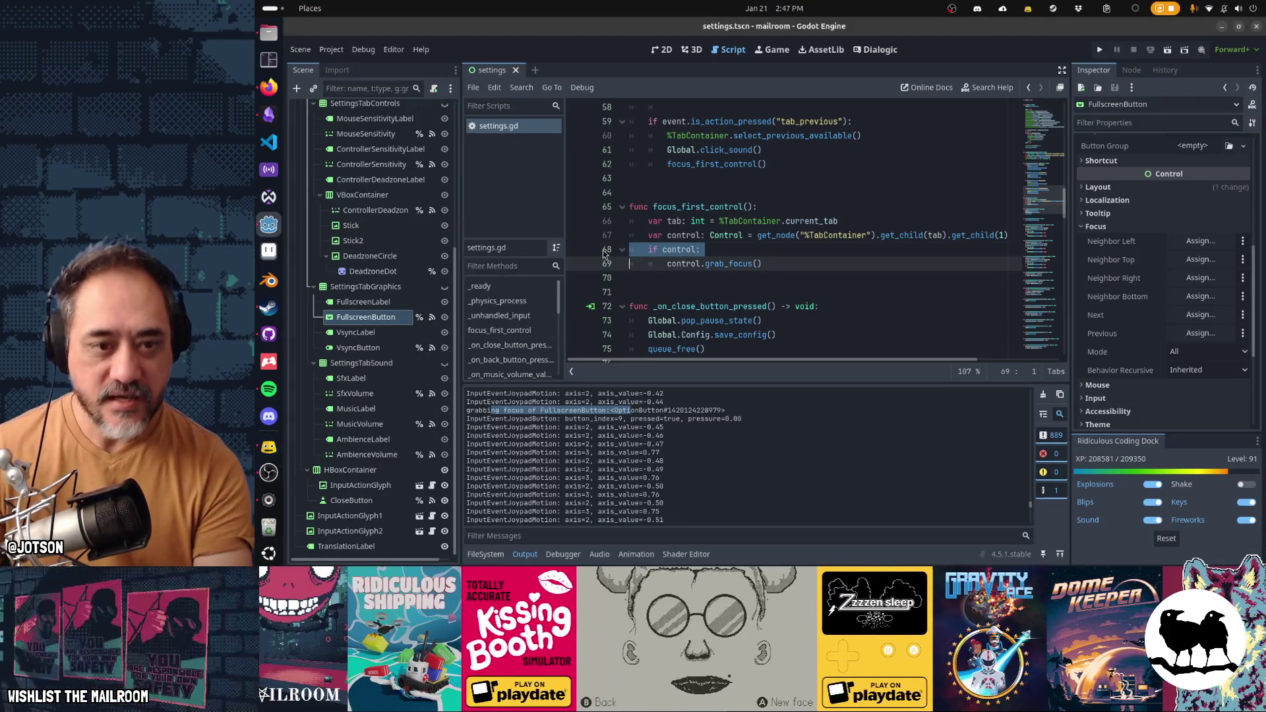
Step: Switch to the Gamedev TODO board and tick the knifenote wall-clipping and mushrooms clipping cards
{"action": "left_click", "coordinate": [270, 117]}
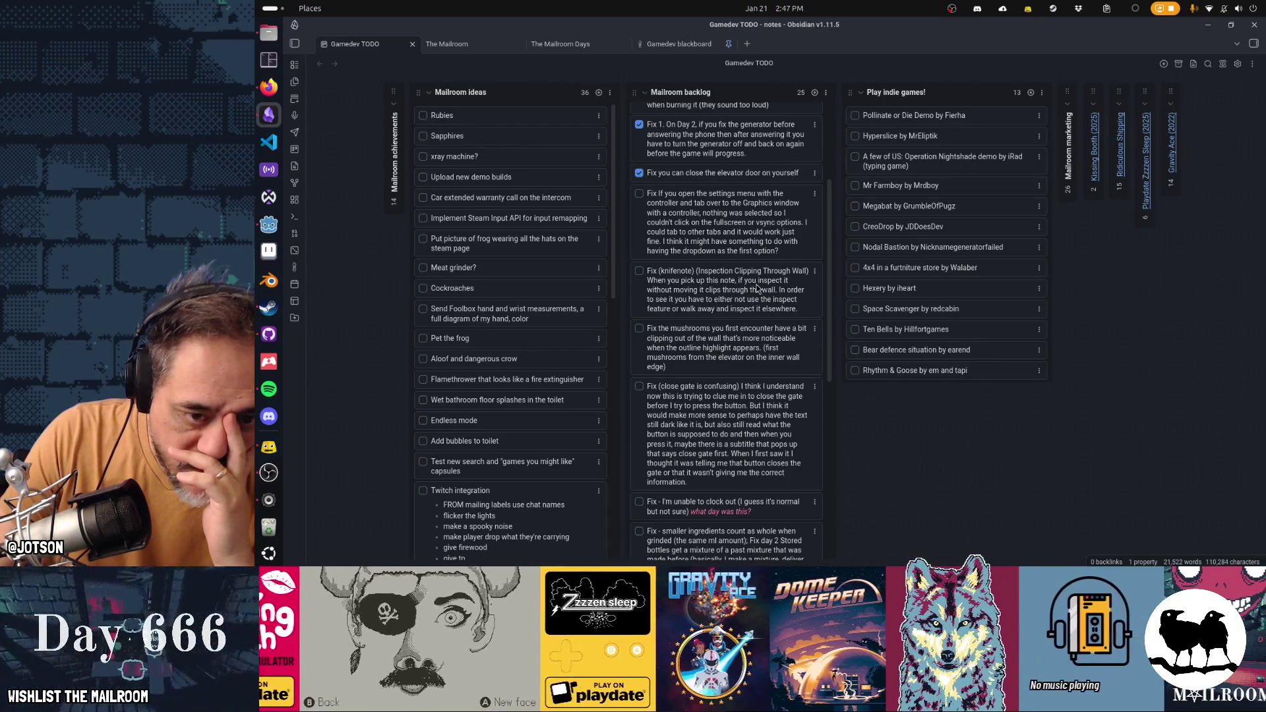
{"action": "left_click", "coordinate": [639, 270]}
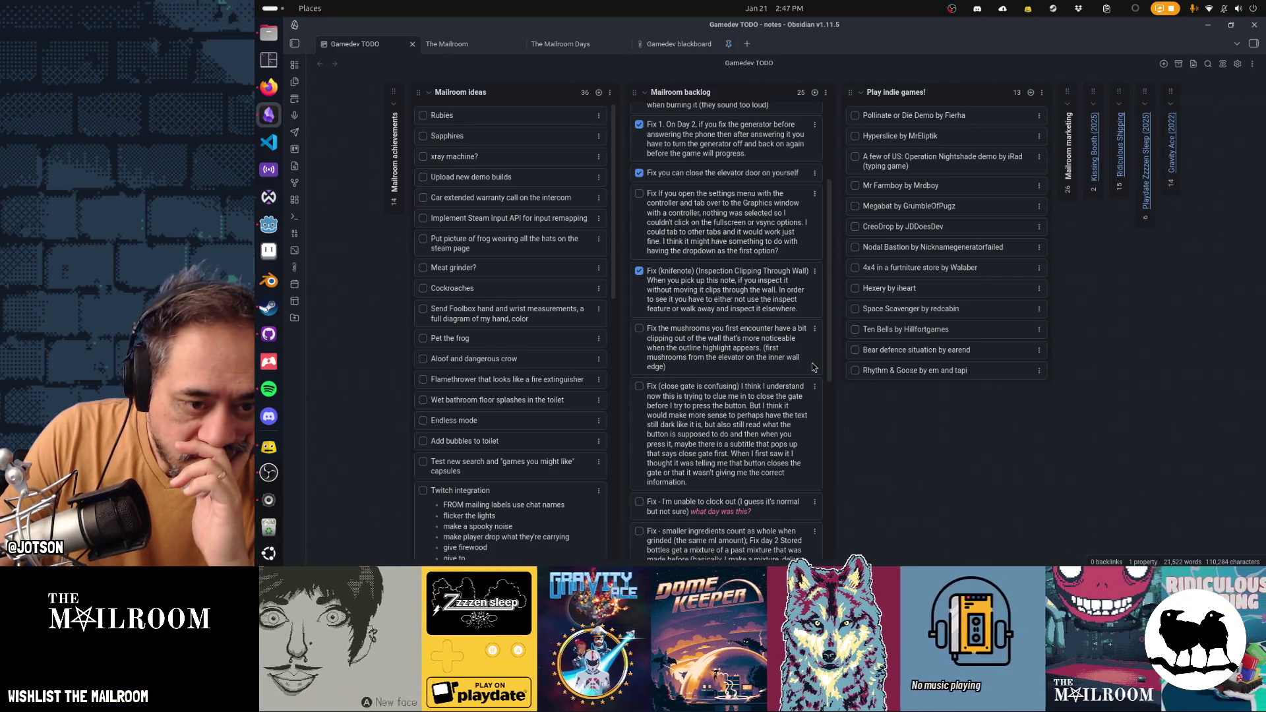
{"action": "left_click", "coordinate": [639, 328]}
{"action": "scroll", "coordinate": [749, 402], "scroll_direction": "down", "scroll_amount": 2}
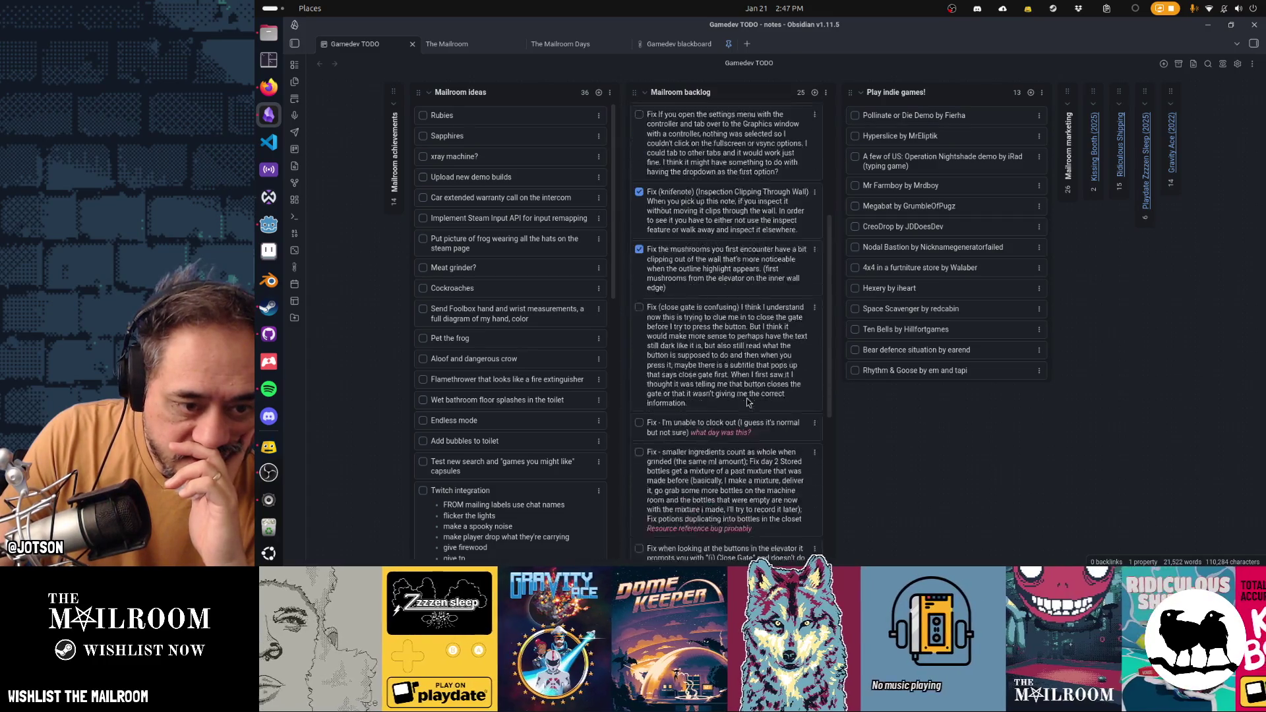
{"action": "scroll", "coordinate": [748, 401], "scroll_direction": "down", "scroll_amount": 2}
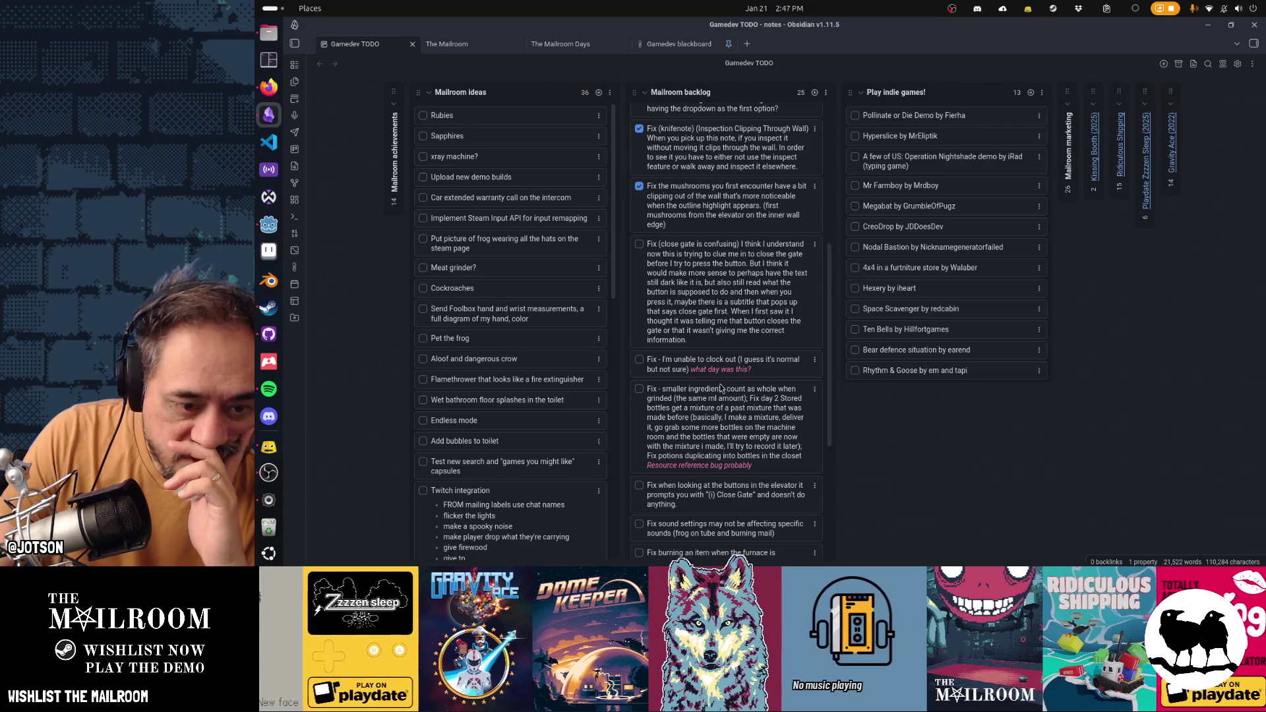
{"action": "scroll", "coordinate": [750, 404], "scroll_direction": "down", "scroll_amount": 4}
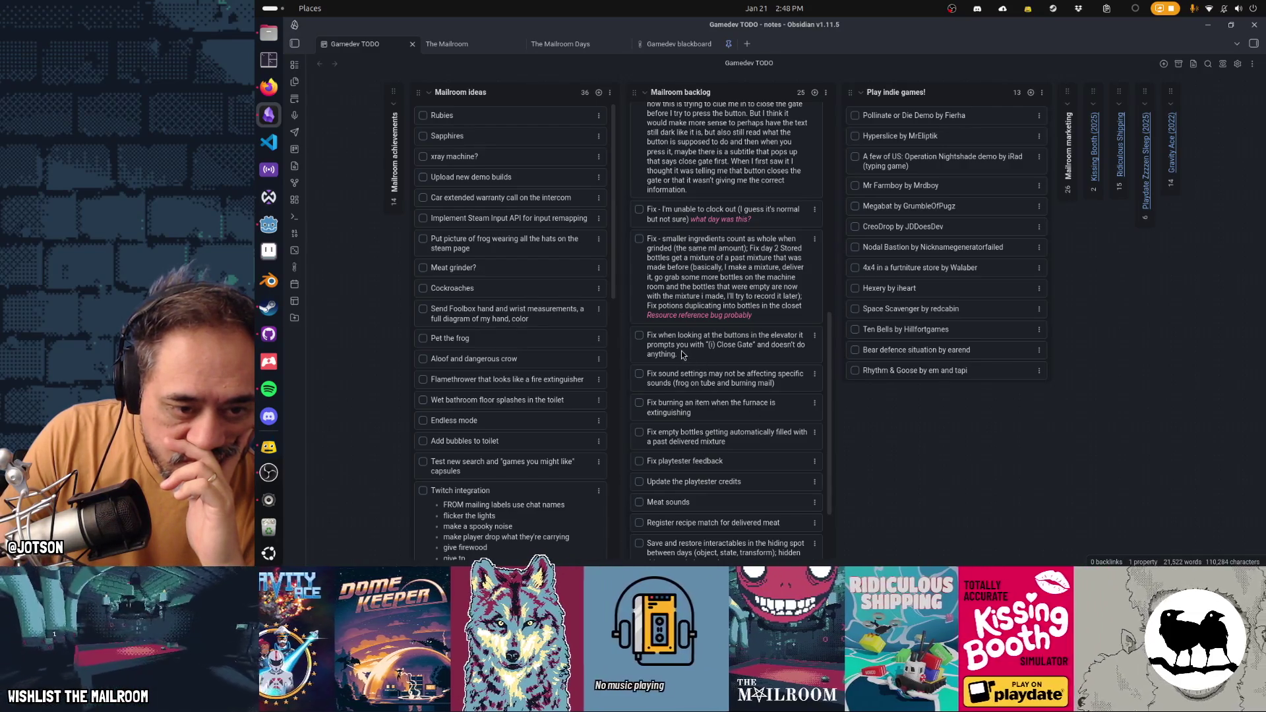
Step: Tick the elevator Close Gate button and sound settings cards, then briefly edit the empty bottles card
{"action": "left_click", "coordinate": [639, 337]}
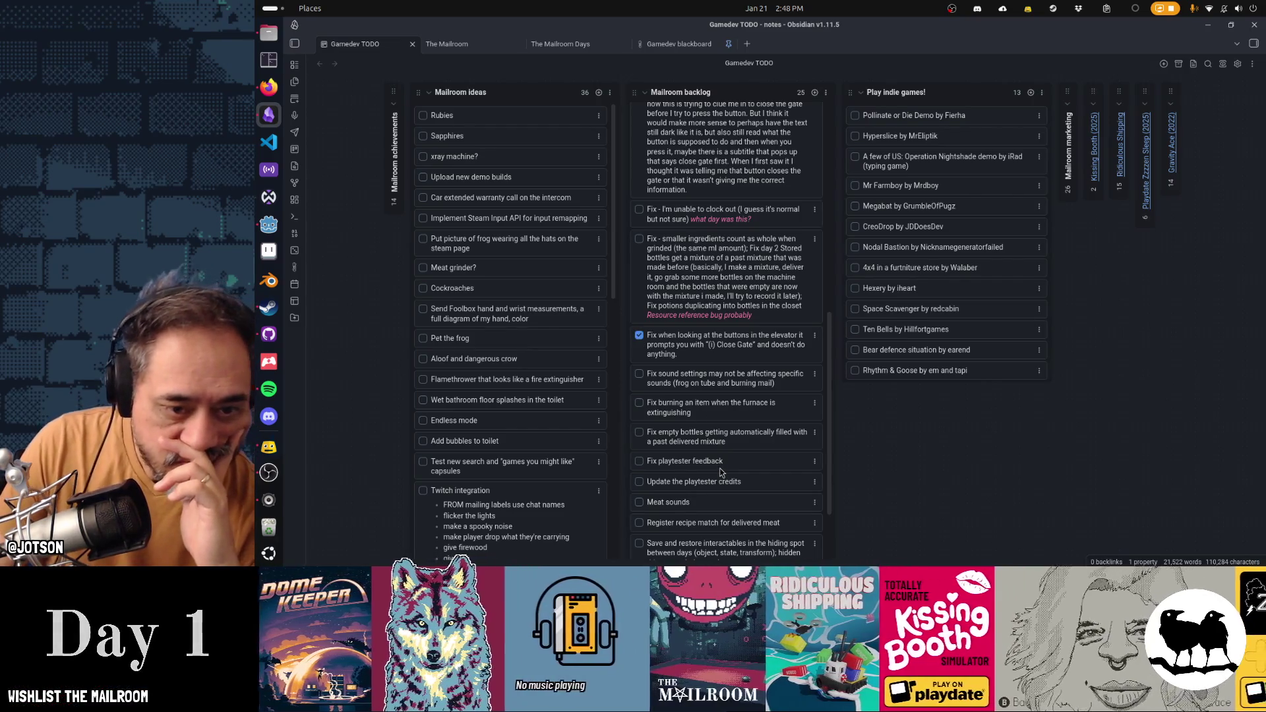
{"action": "left_click", "coordinate": [639, 373]}
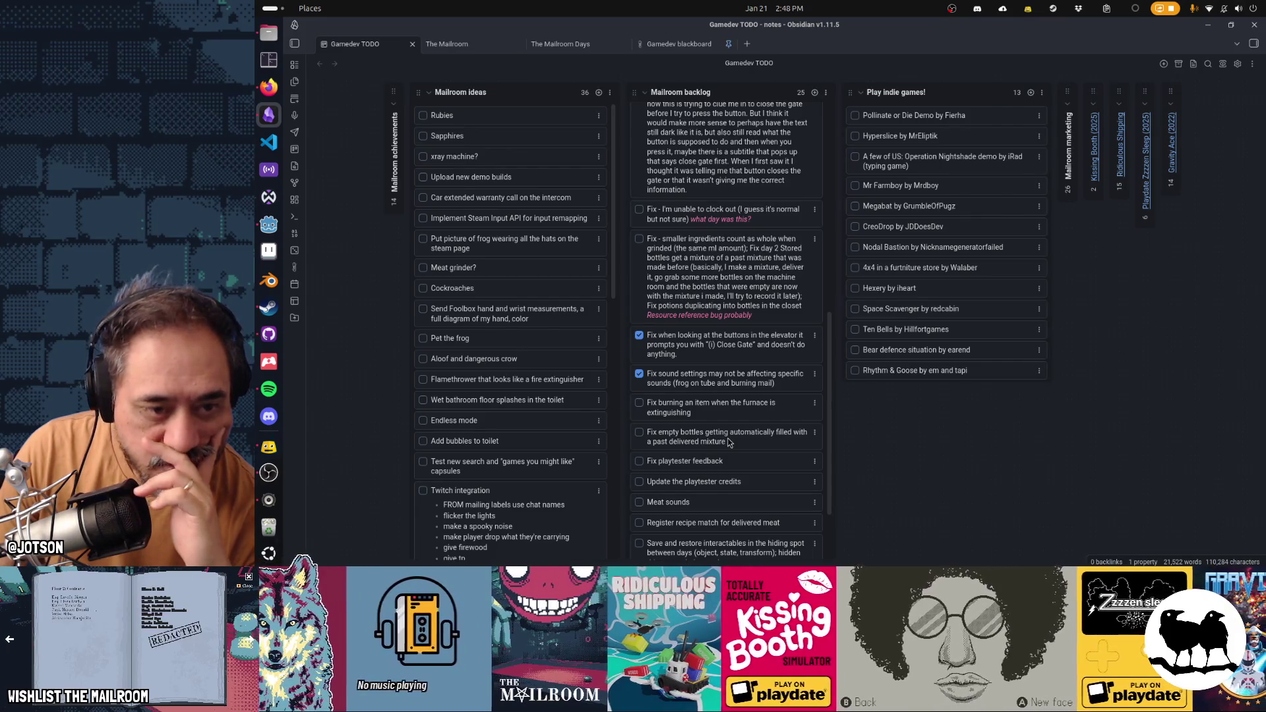
{"action": "left_click", "coordinate": [729, 441]}
{"action": "double_click", "coordinate": [727, 439]}
{"action": "left_click", "coordinate": [840, 438]}
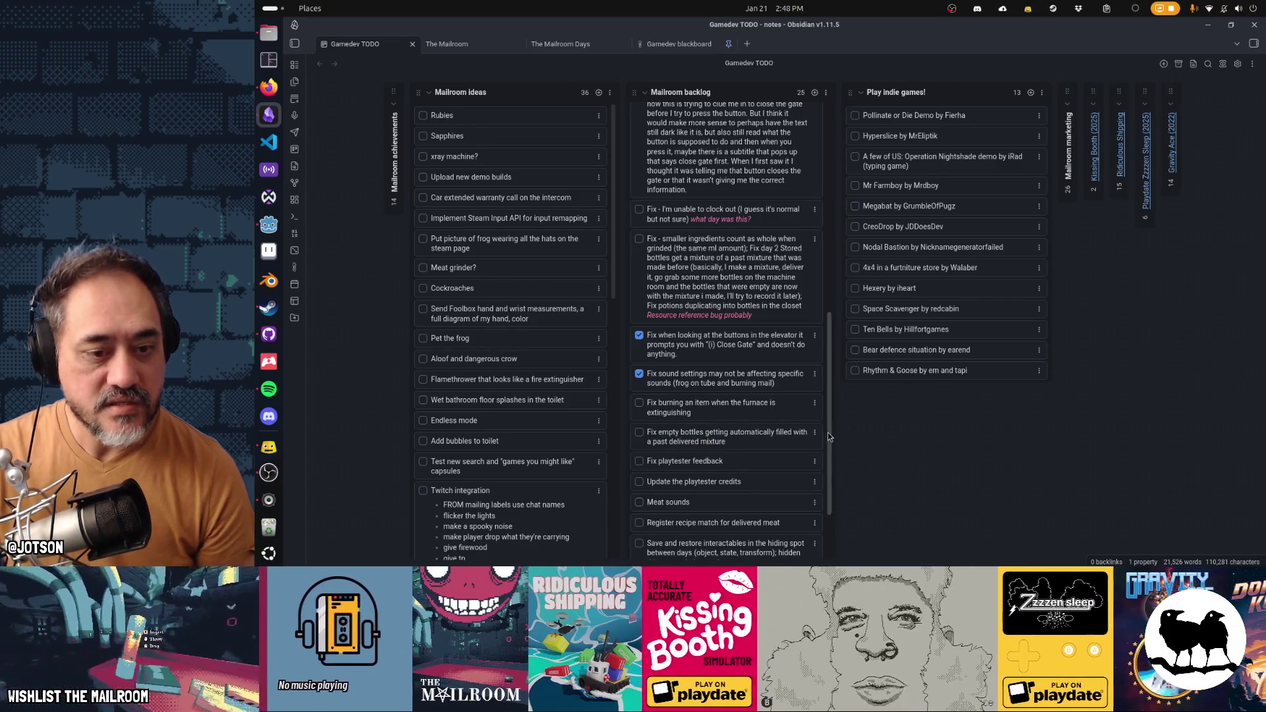
{"action": "scroll", "coordinate": [779, 352], "scroll_direction": "up", "scroll_amount": 5}
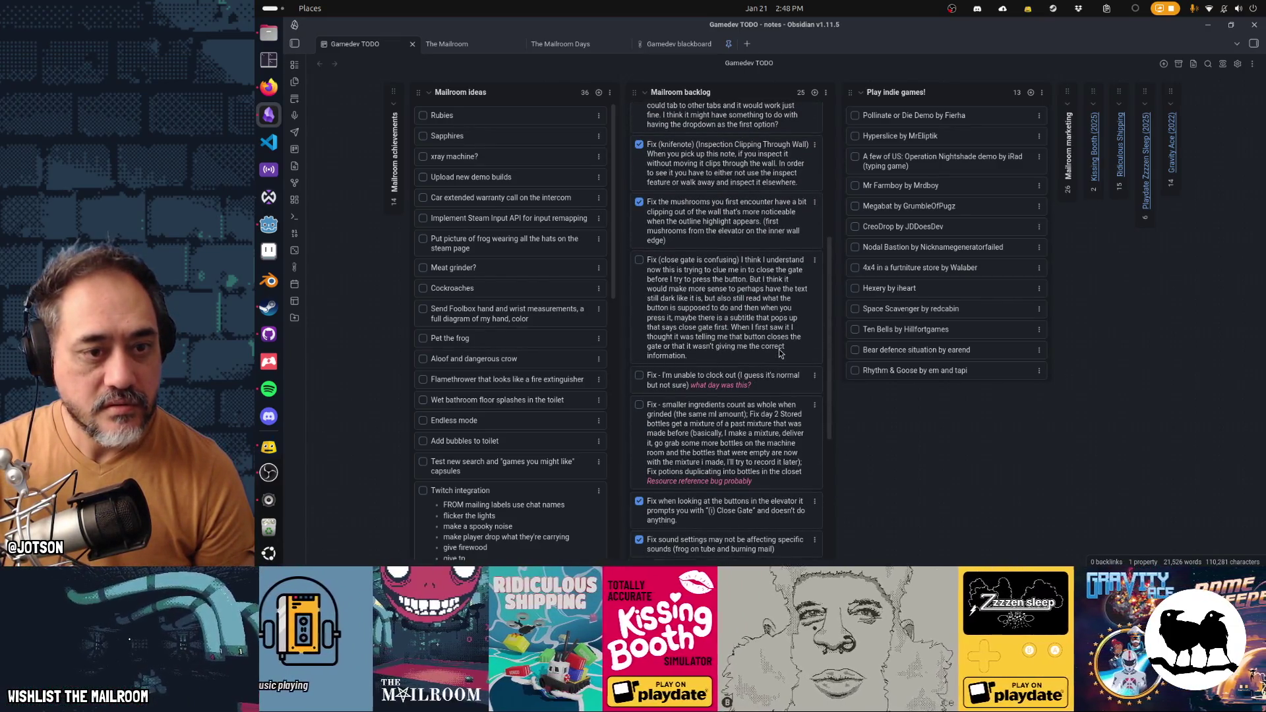
{"action": "scroll", "coordinate": [780, 353], "scroll_direction": "up", "scroll_amount": 7}
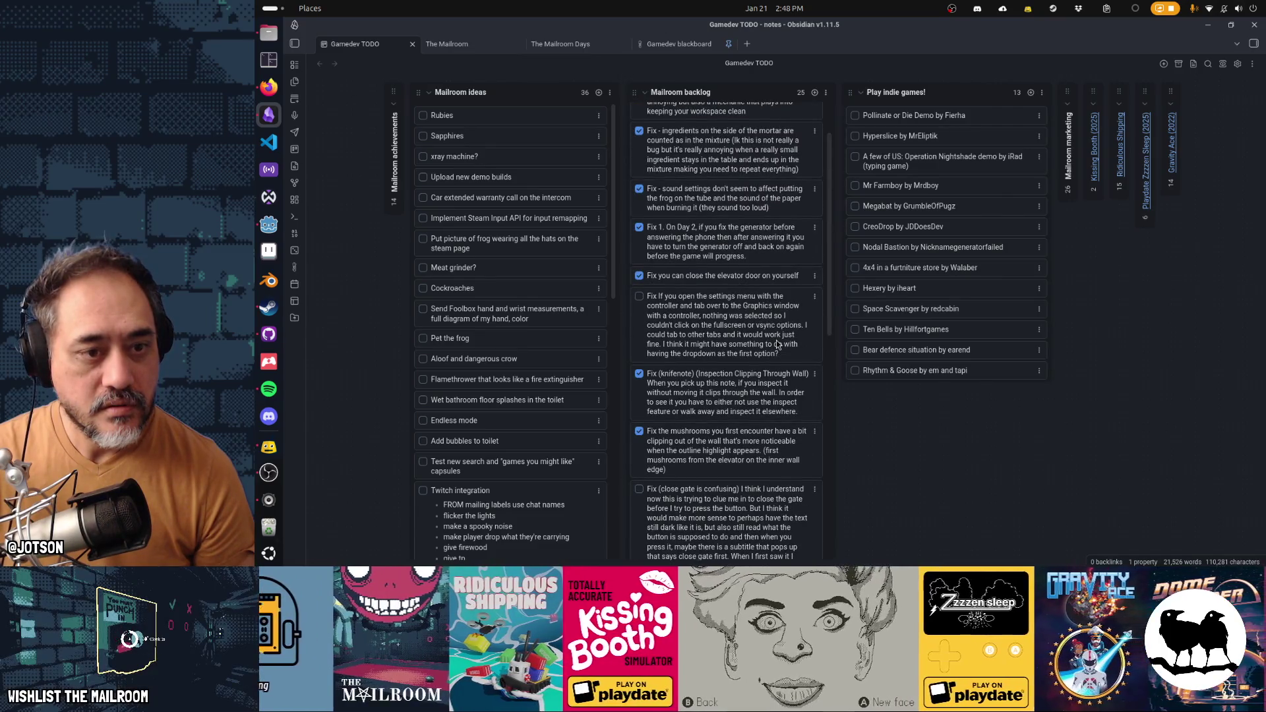
{"action": "scroll", "coordinate": [778, 343], "scroll_direction": "up", "scroll_amount": 2}
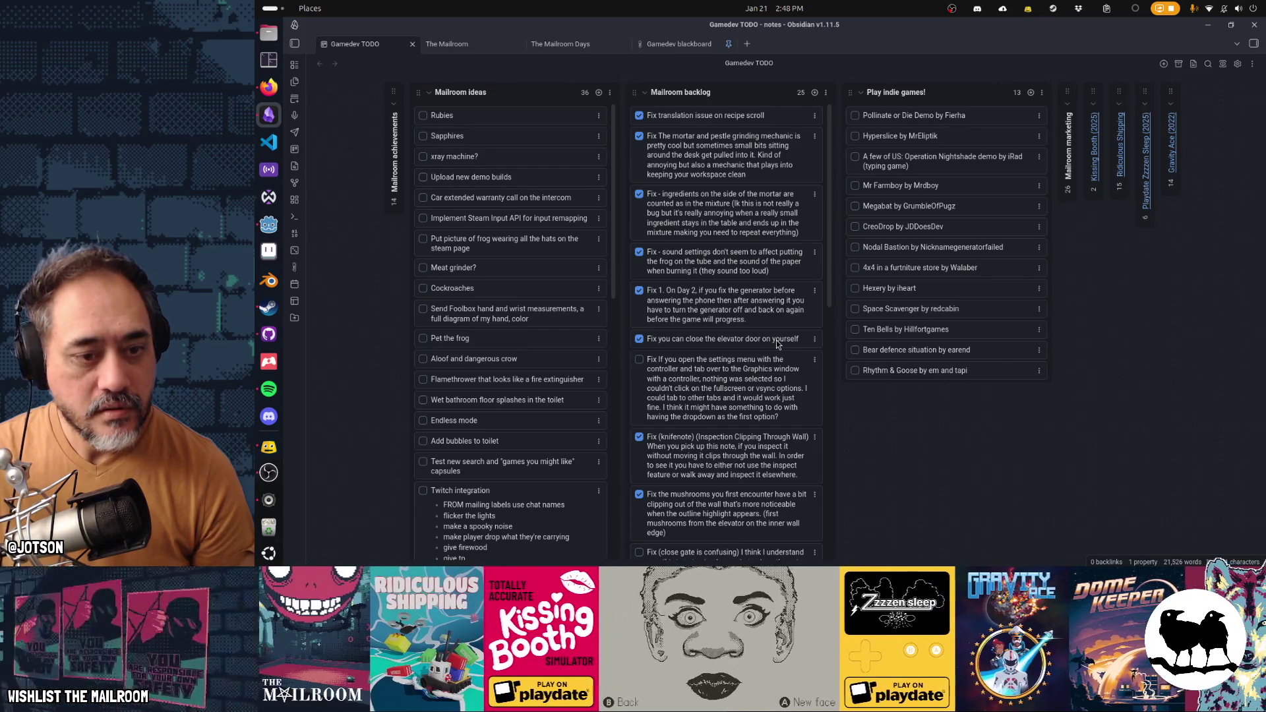
{"action": "scroll", "coordinate": [776, 340], "scroll_direction": "down", "scroll_amount": 7}
{"action": "scroll", "coordinate": [776, 341], "scroll_direction": "down", "scroll_amount": 5}
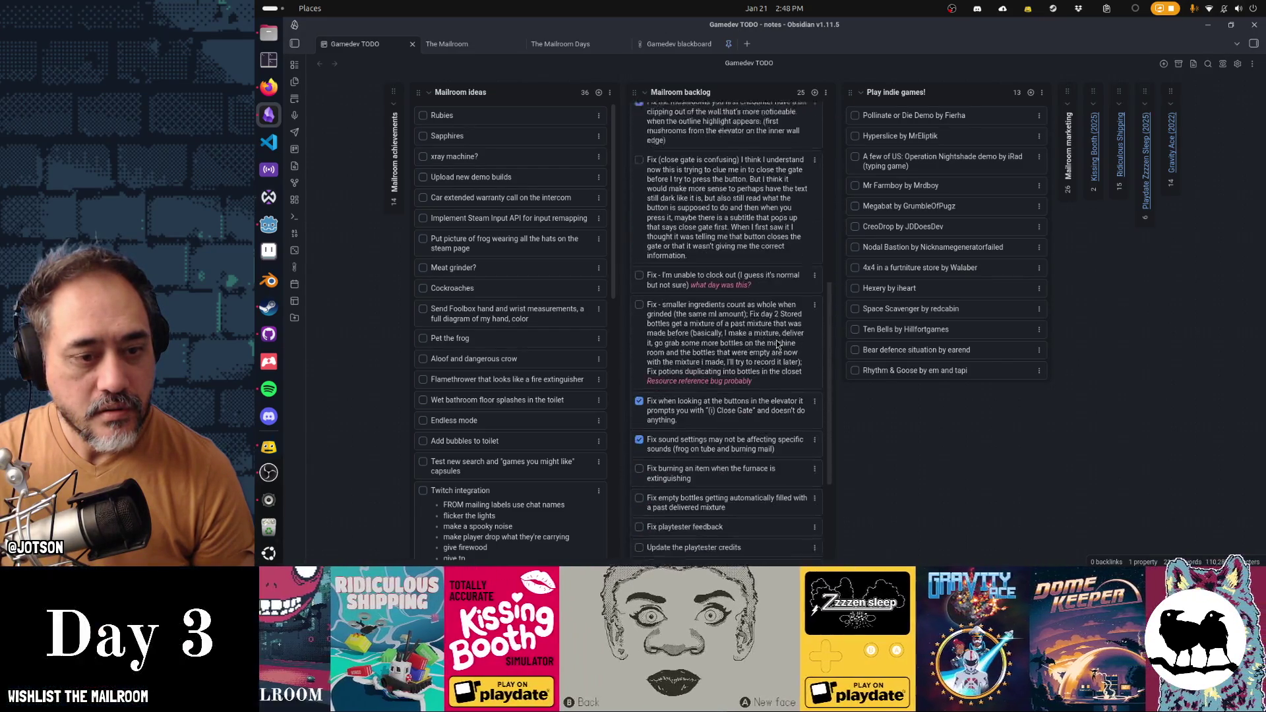
{"action": "left_click", "coordinate": [802, 360]}
{"action": "key", "text": "ctrl+v"}
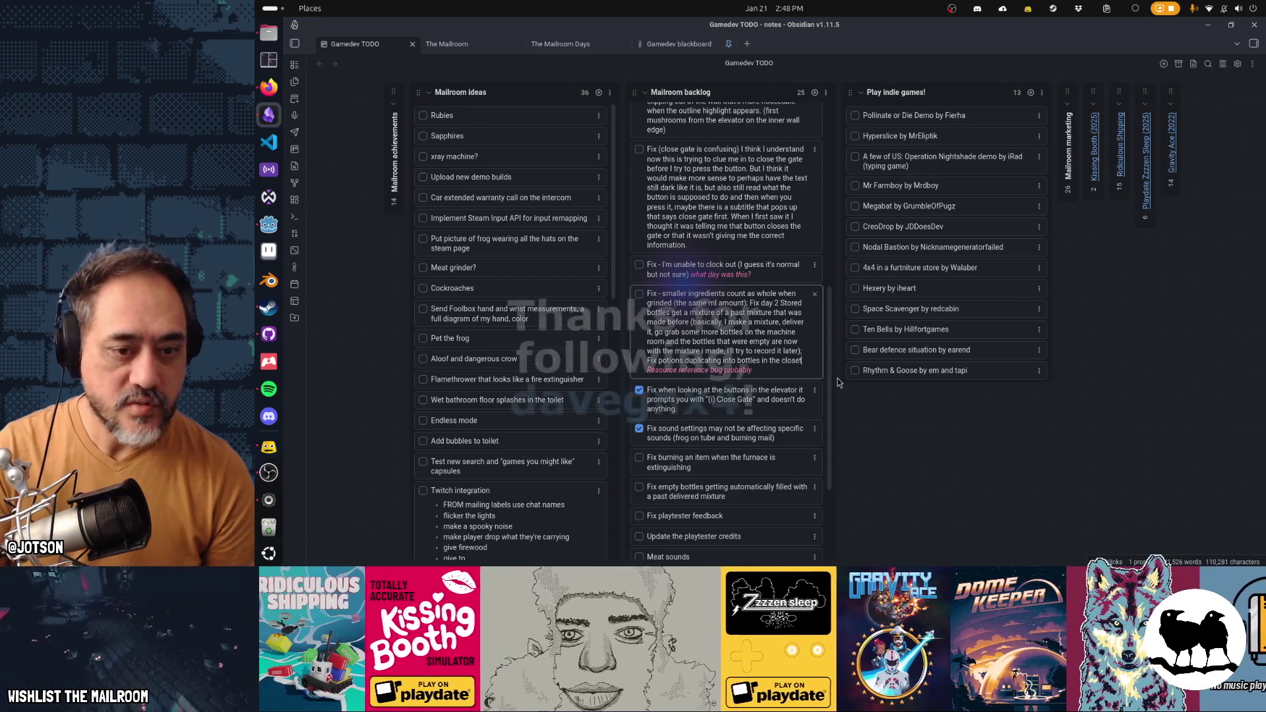
{"action": "left_click", "coordinate": [838, 383]}
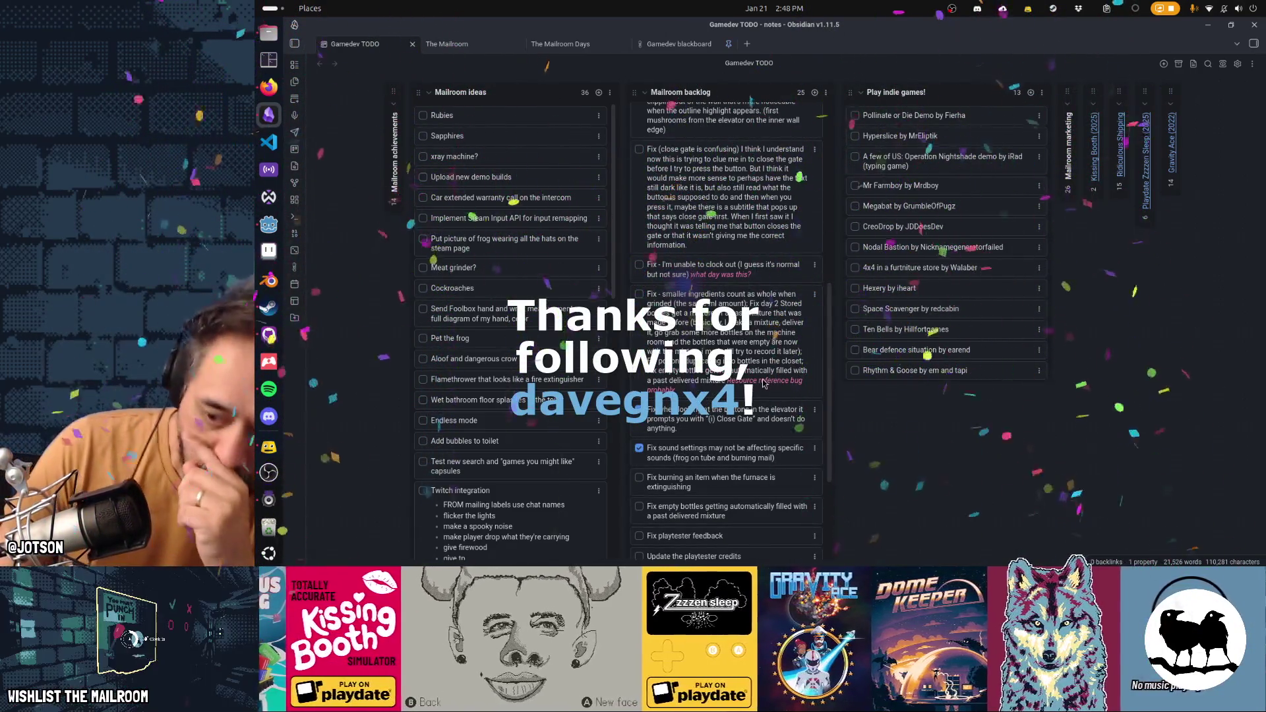
{"action": "left_click", "coordinate": [639, 409]}
{"action": "left_click", "coordinate": [268, 446]}
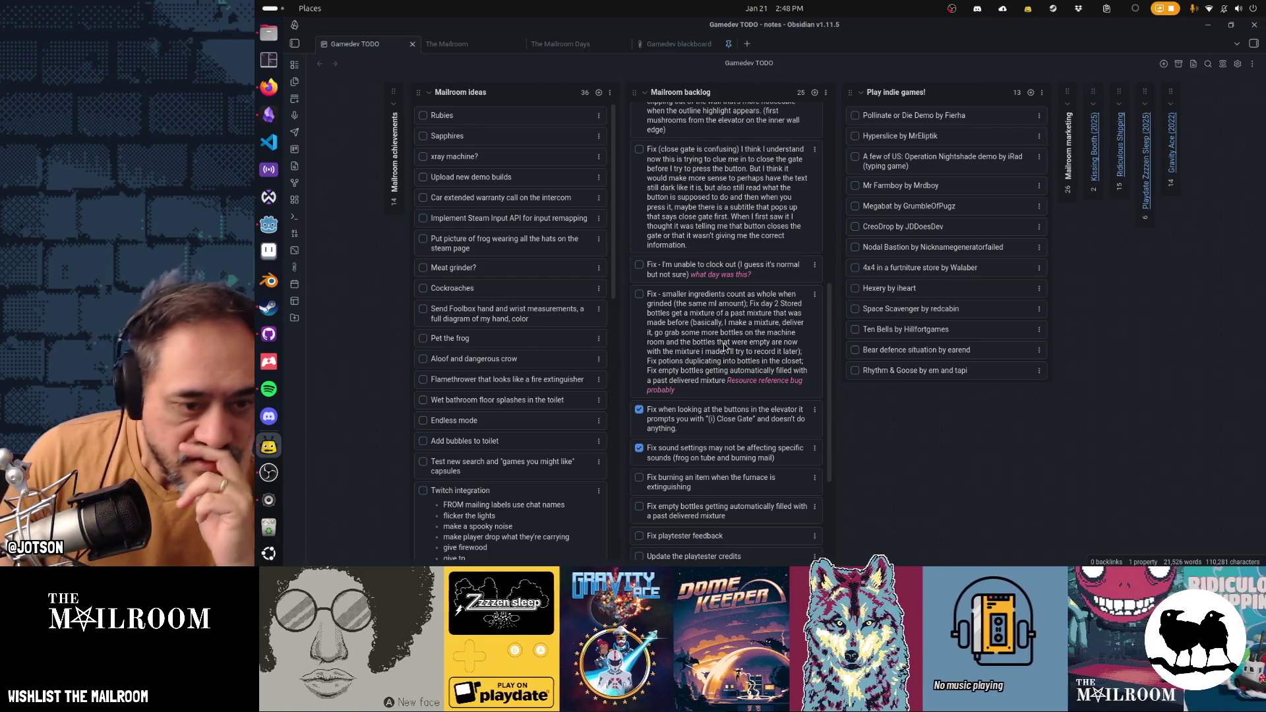
{"action": "scroll", "coordinate": [702, 370], "scroll_direction": "down", "scroll_amount": 3}
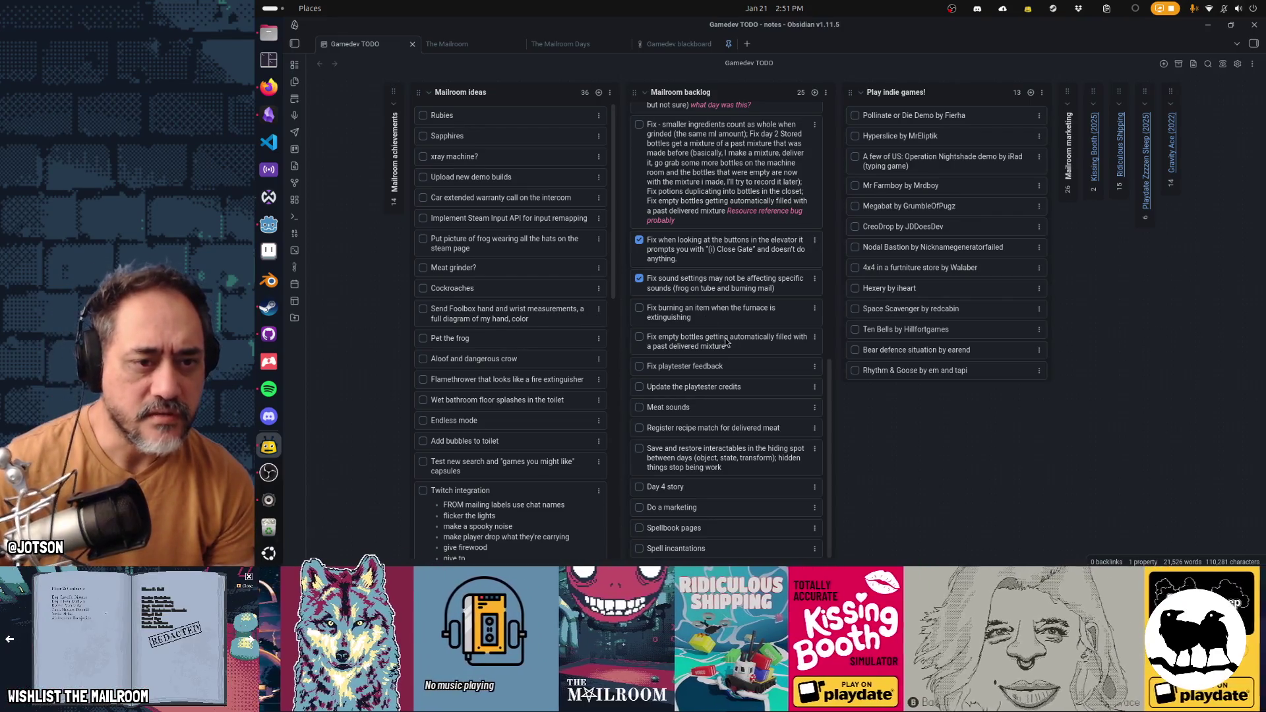
{"action": "left_click", "coordinate": [815, 337]}
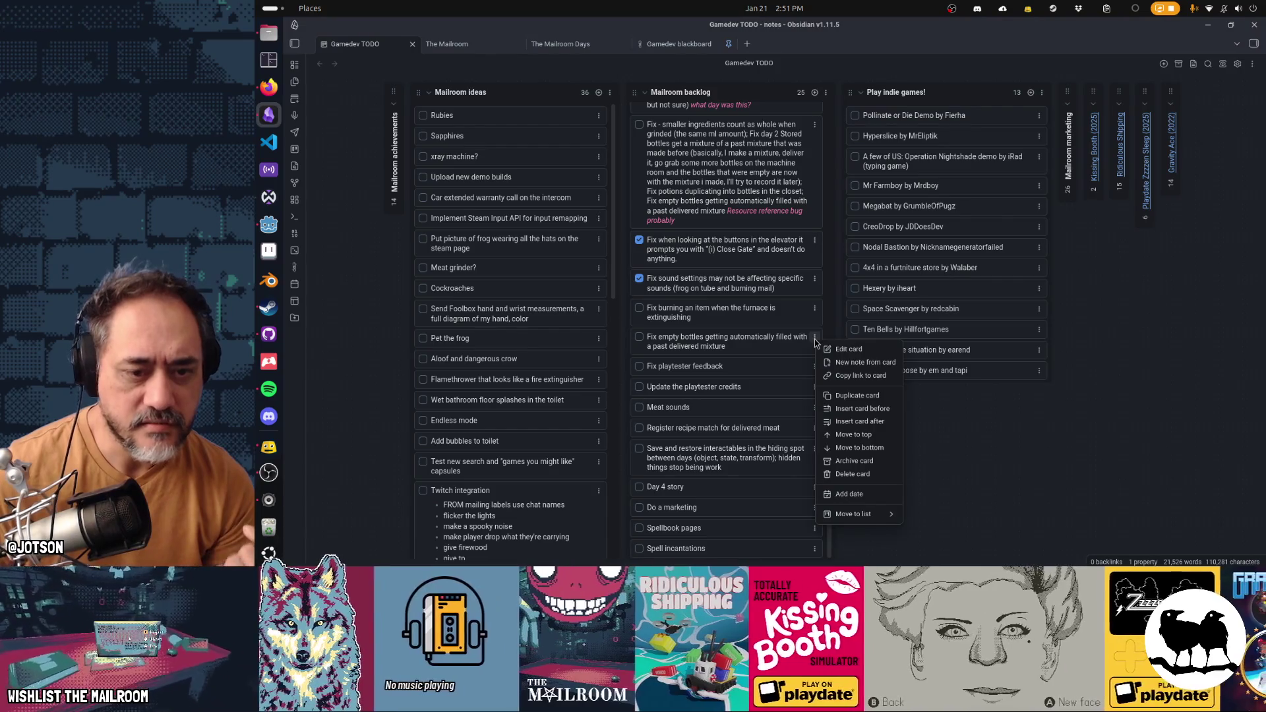
Step: Delete the empty-bottles card and archive all completed cards, leaving 14 in the Mailroom backlog
{"action": "left_click", "coordinate": [857, 473]}
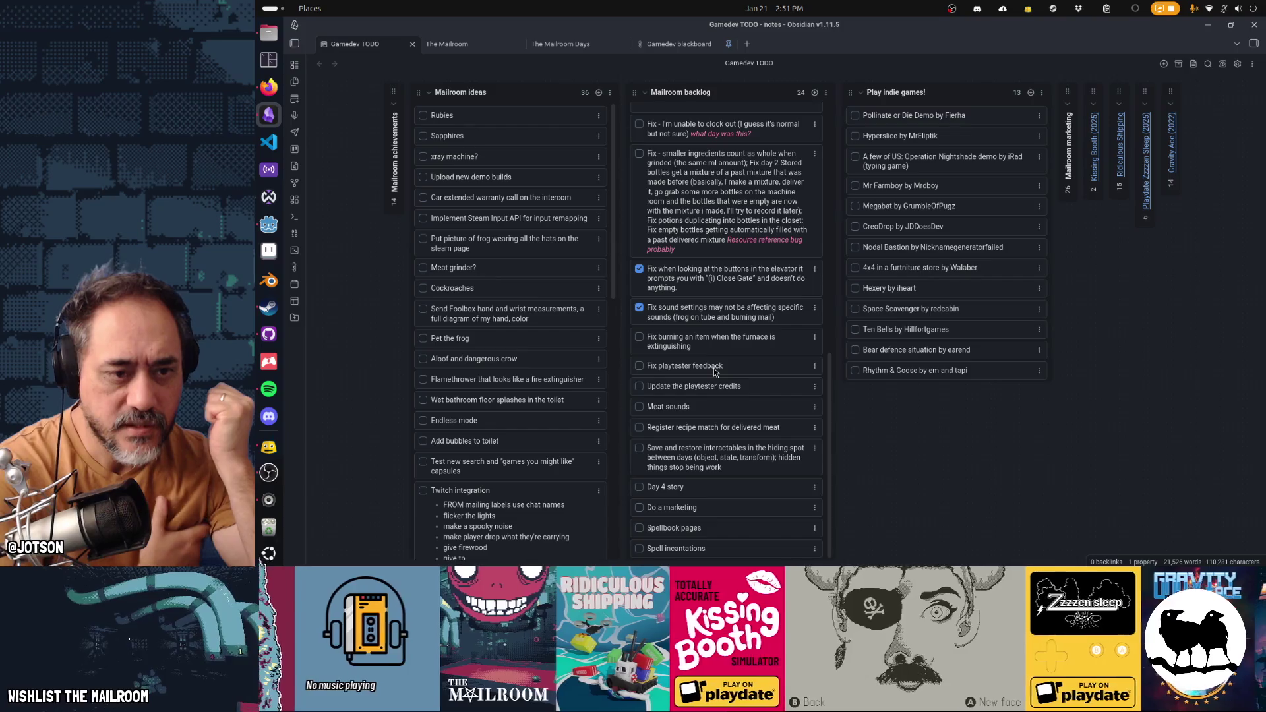
{"action": "left_click", "coordinate": [1252, 63]}
{"action": "left_click", "coordinate": [1249, 105]}
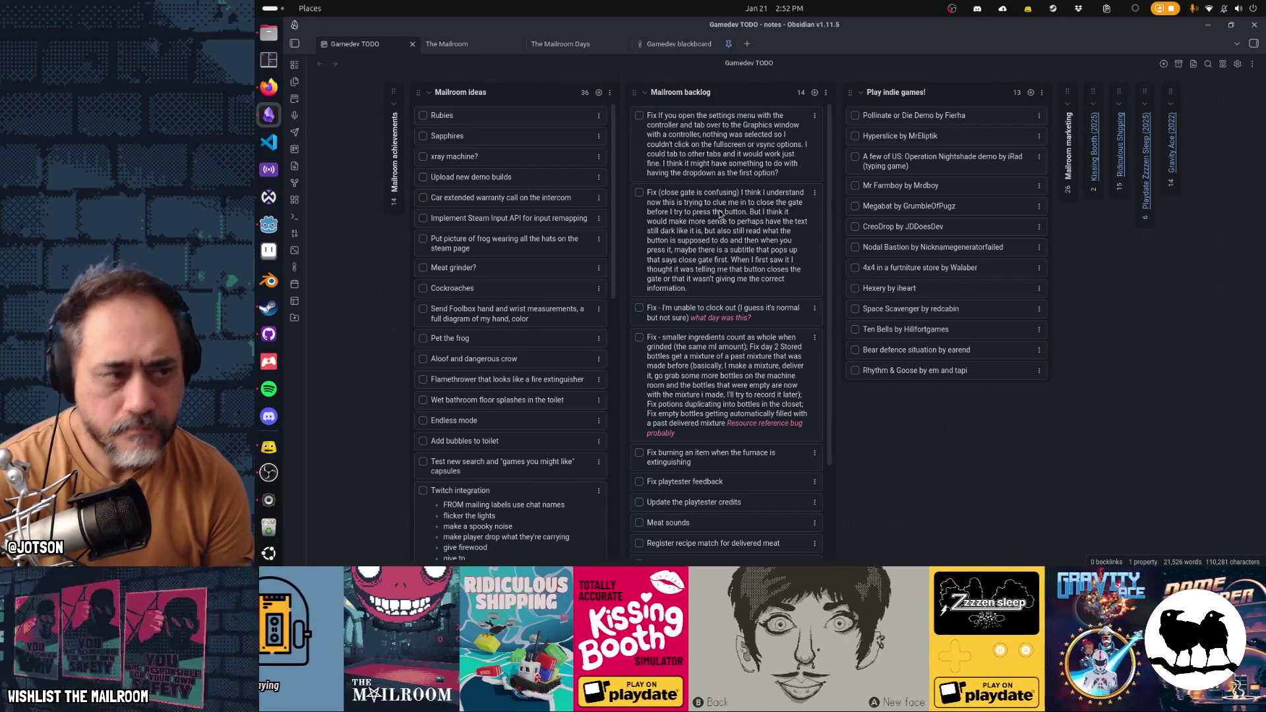
Step: Run the Mailroom game from Godot with F5 and open the elevator gate
{"action": "left_click", "coordinate": [269, 225]}
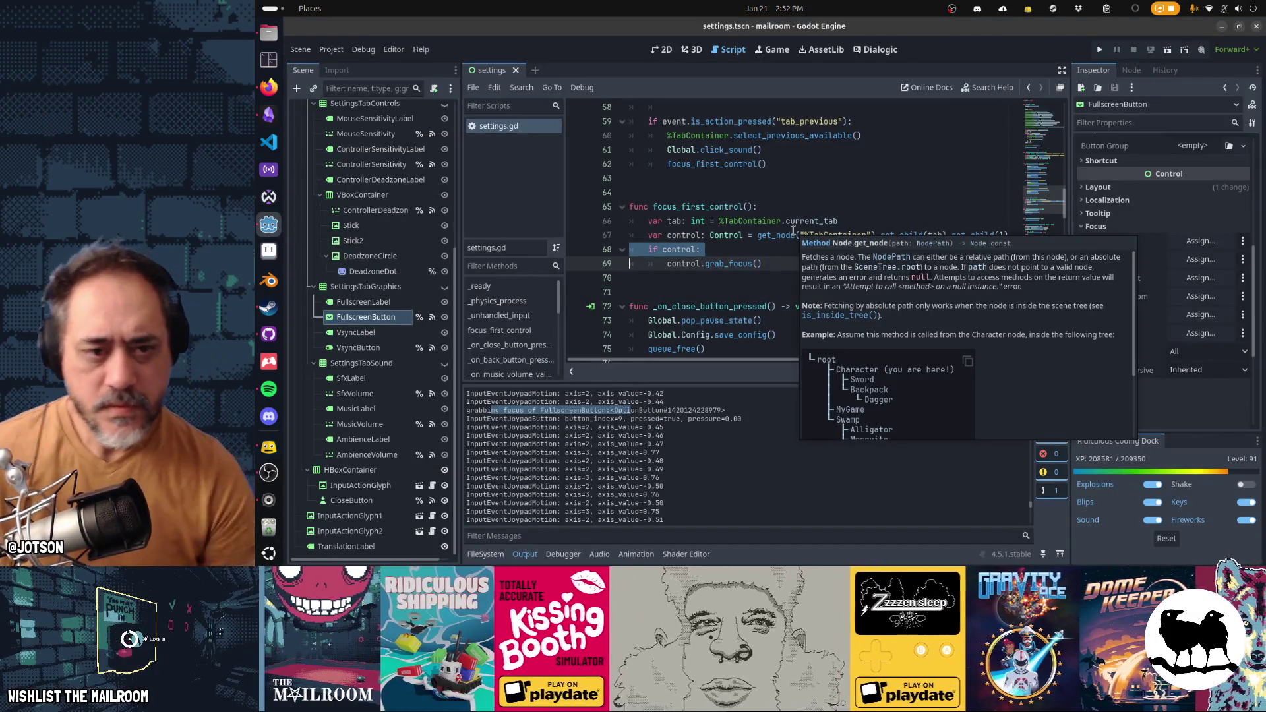
{"action": "key", "text": "F5"}
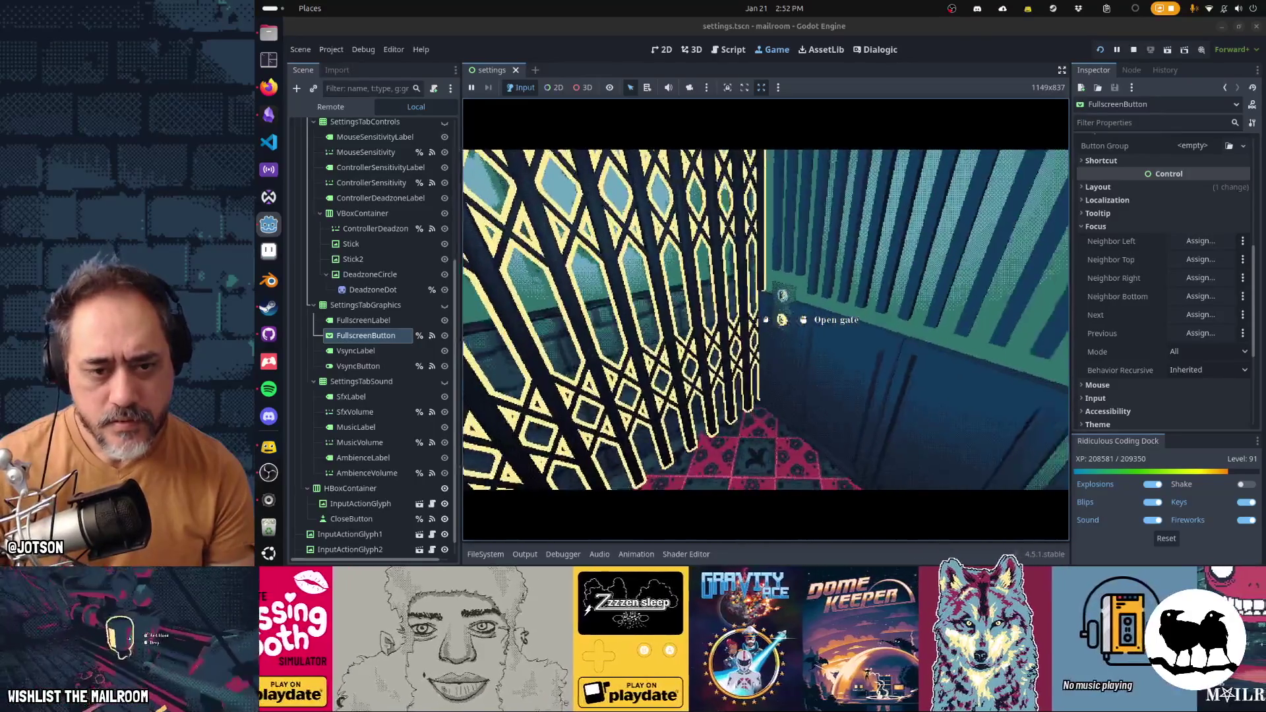
{"action": "left_click", "coordinate": [765, 319]}
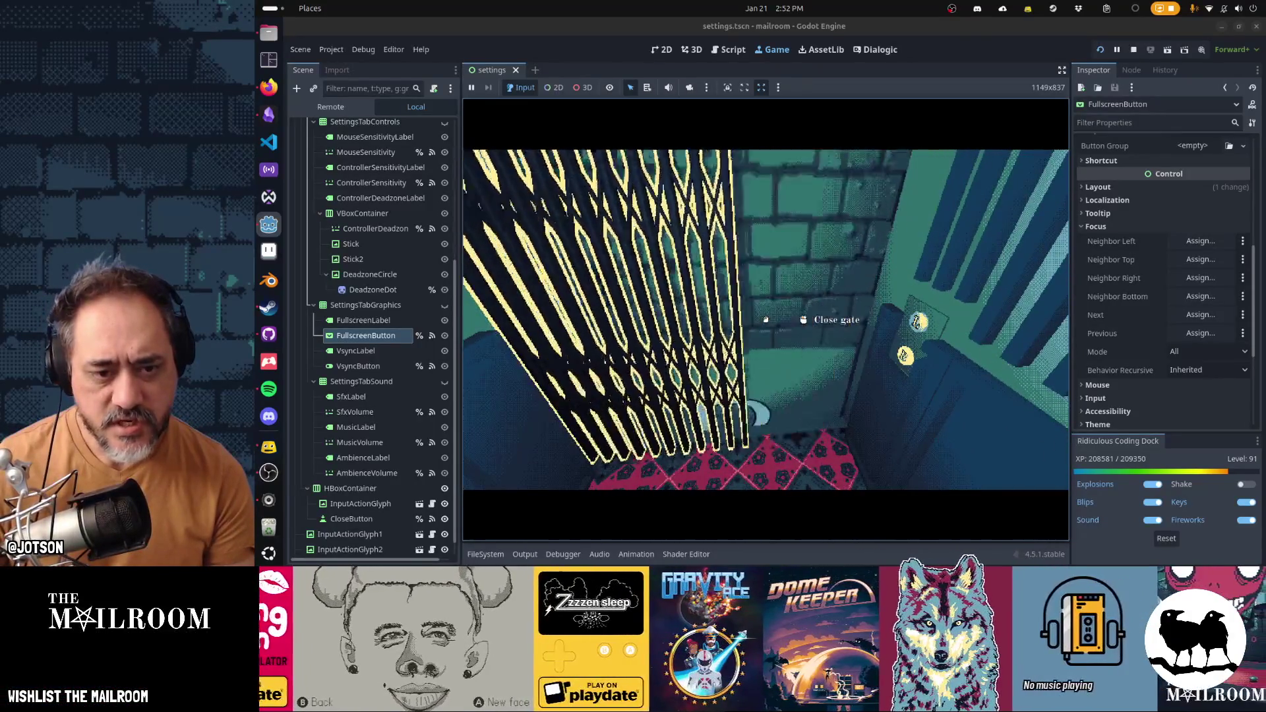
{"action": "left_click", "coordinate": [766, 319]}
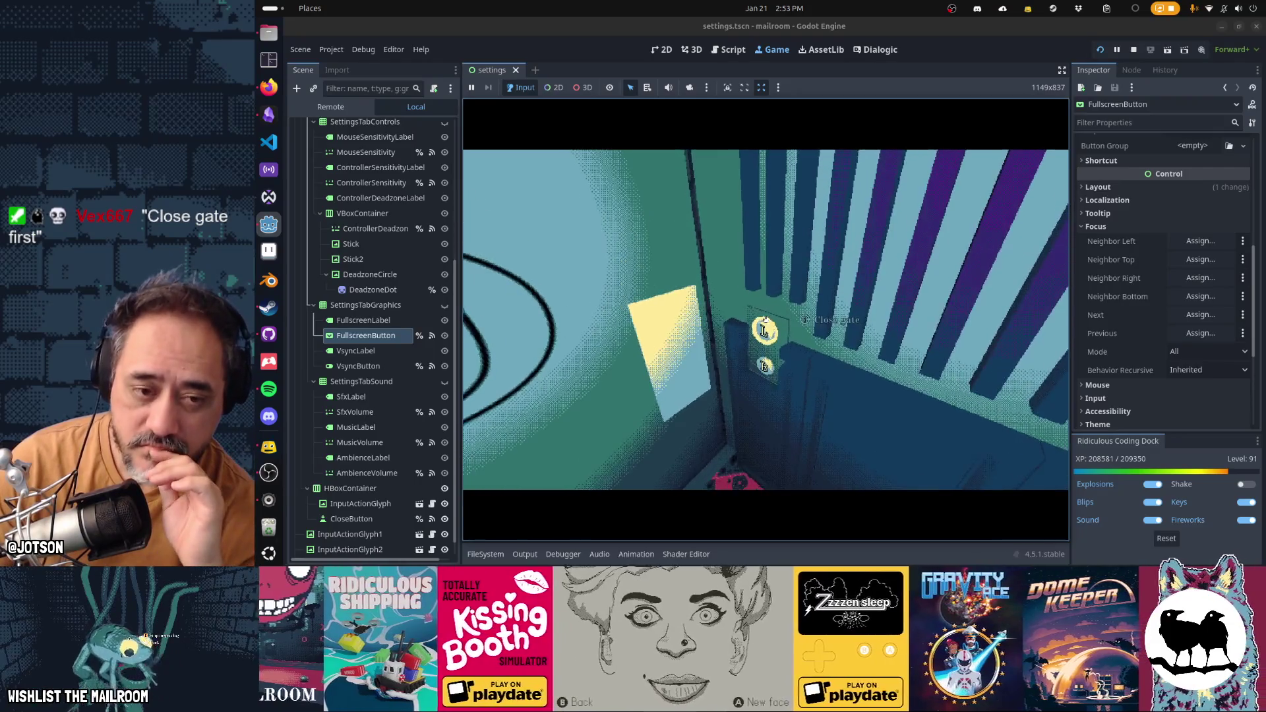
Step: Close, reopen and close the elevator gate again, checking the Open/Close gate prompt matches
{"action": "left_click", "coordinate": [764, 320]}
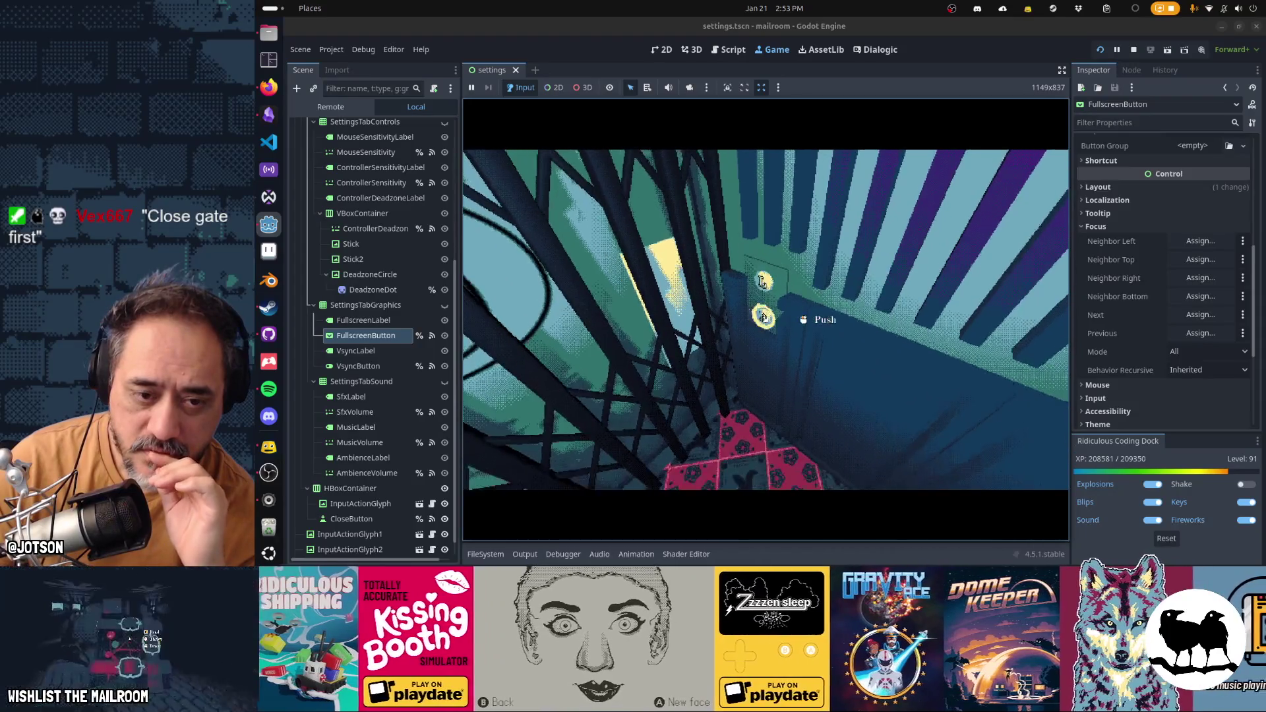
{"action": "left_click", "coordinate": [762, 314]}
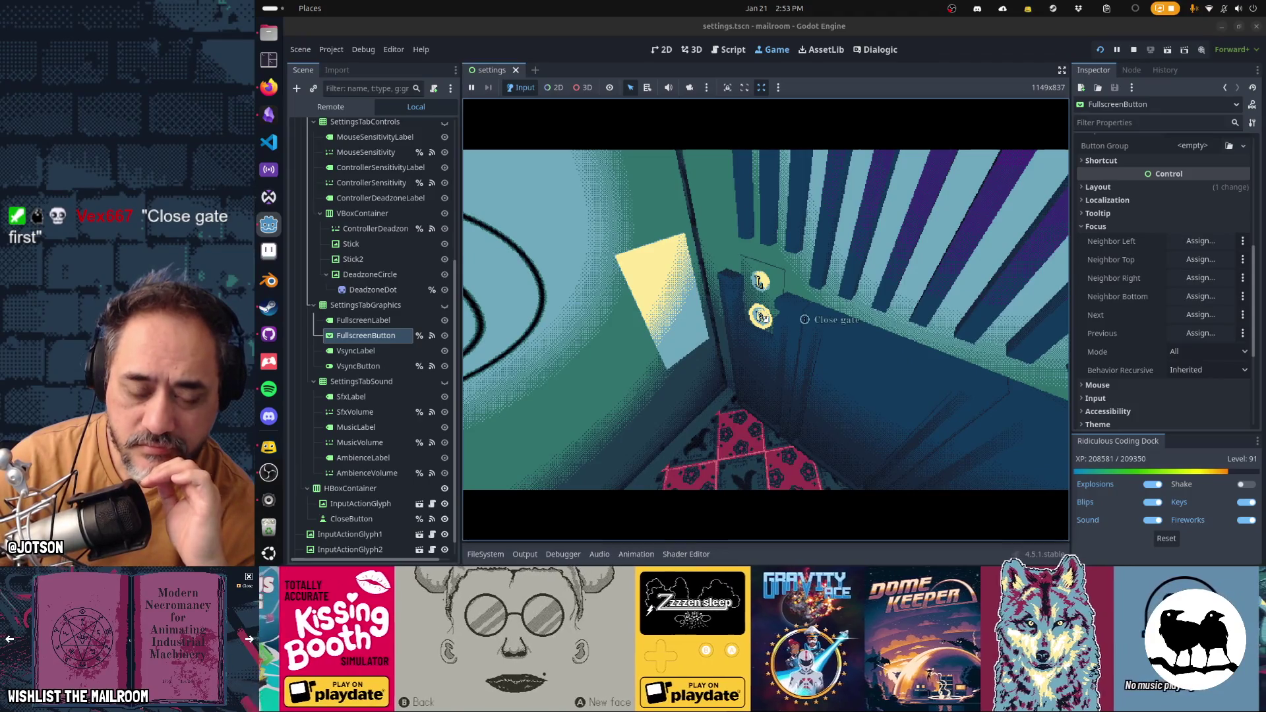
{"action": "left_click", "coordinate": [762, 316]}
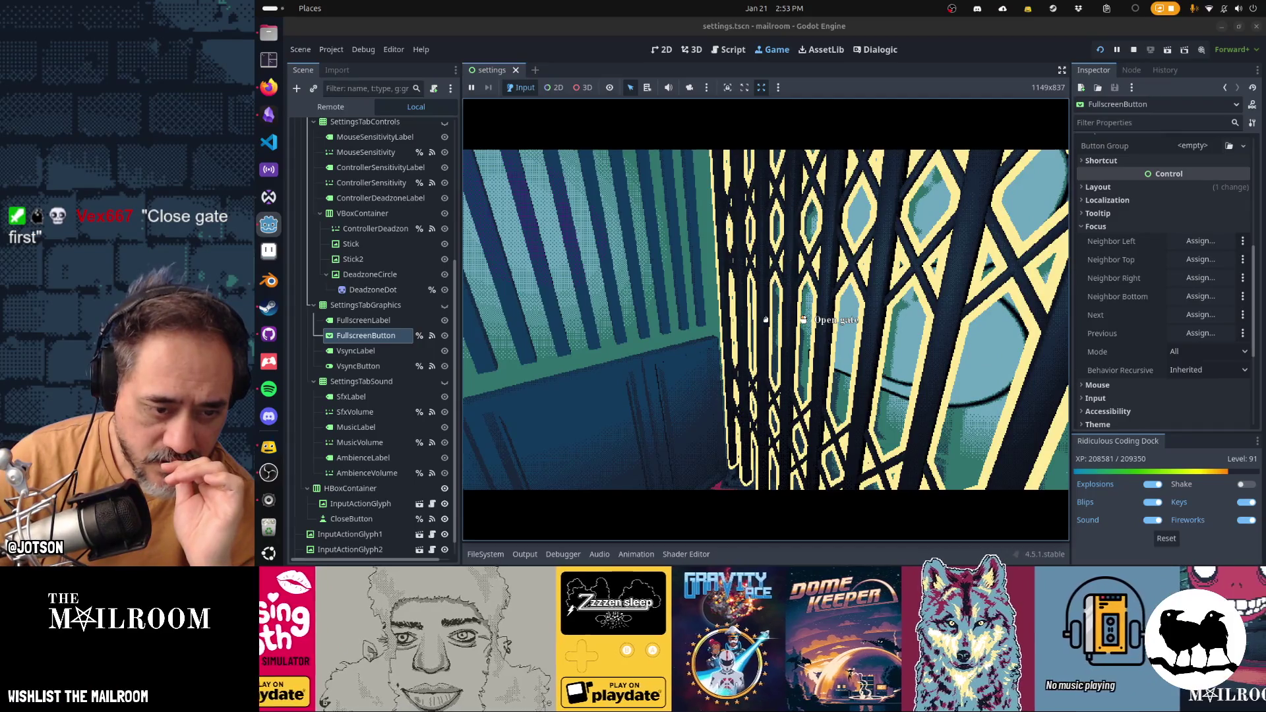
{"action": "key", "text": "super"}
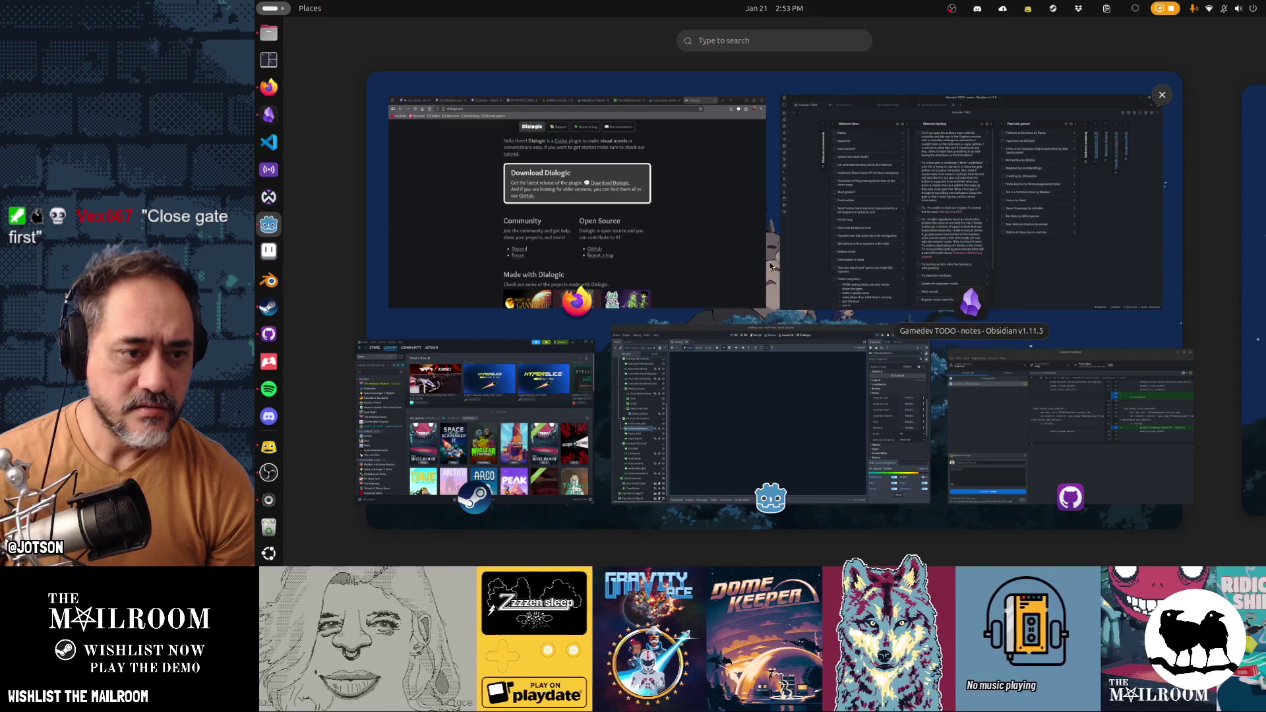
Step: Glance at Firefox's Dialogic plugin page, then bring the Godot Engine window back
{"action": "left_click", "coordinate": [732, 266]}
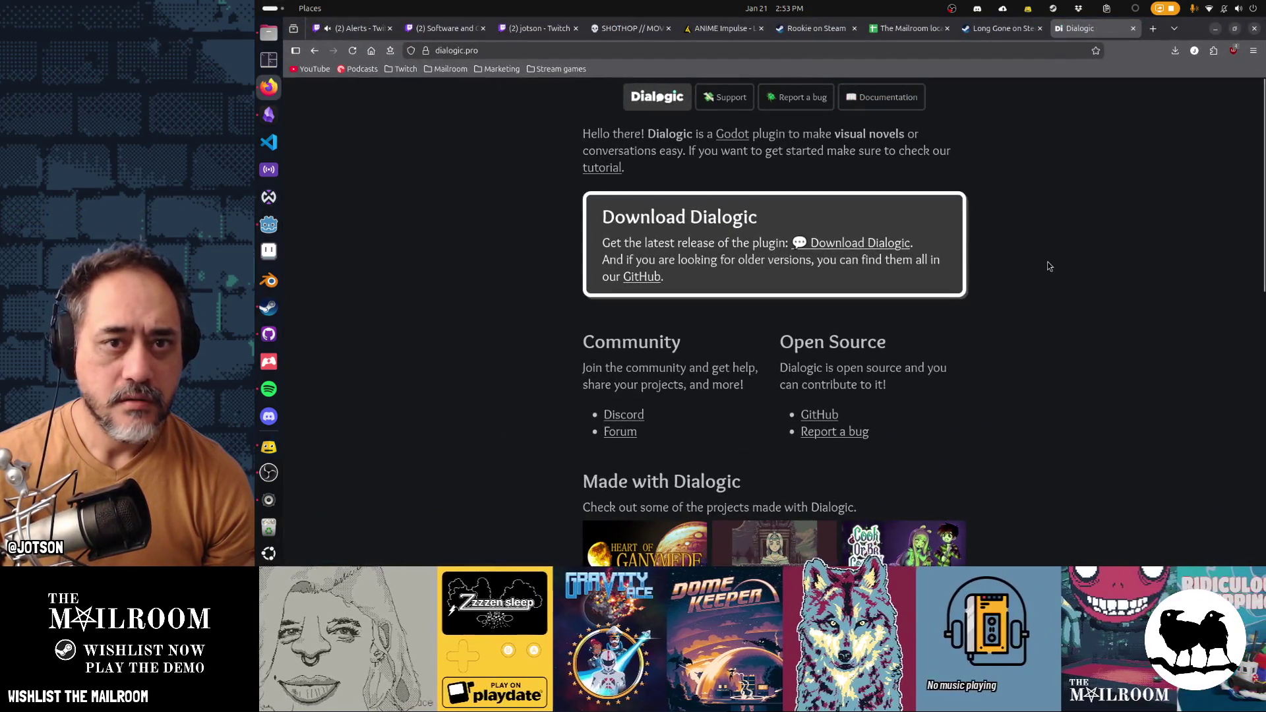
{"action": "key", "text": "super"}
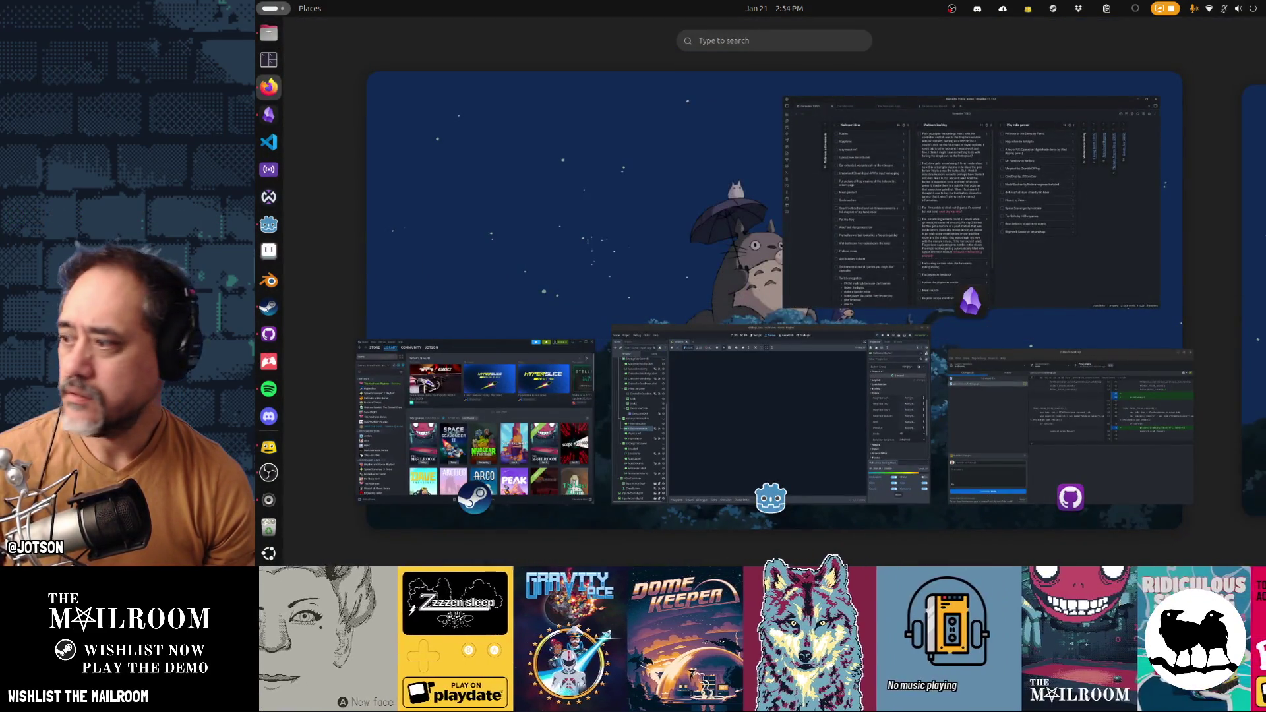
{"action": "left_click", "coordinate": [774, 418]}
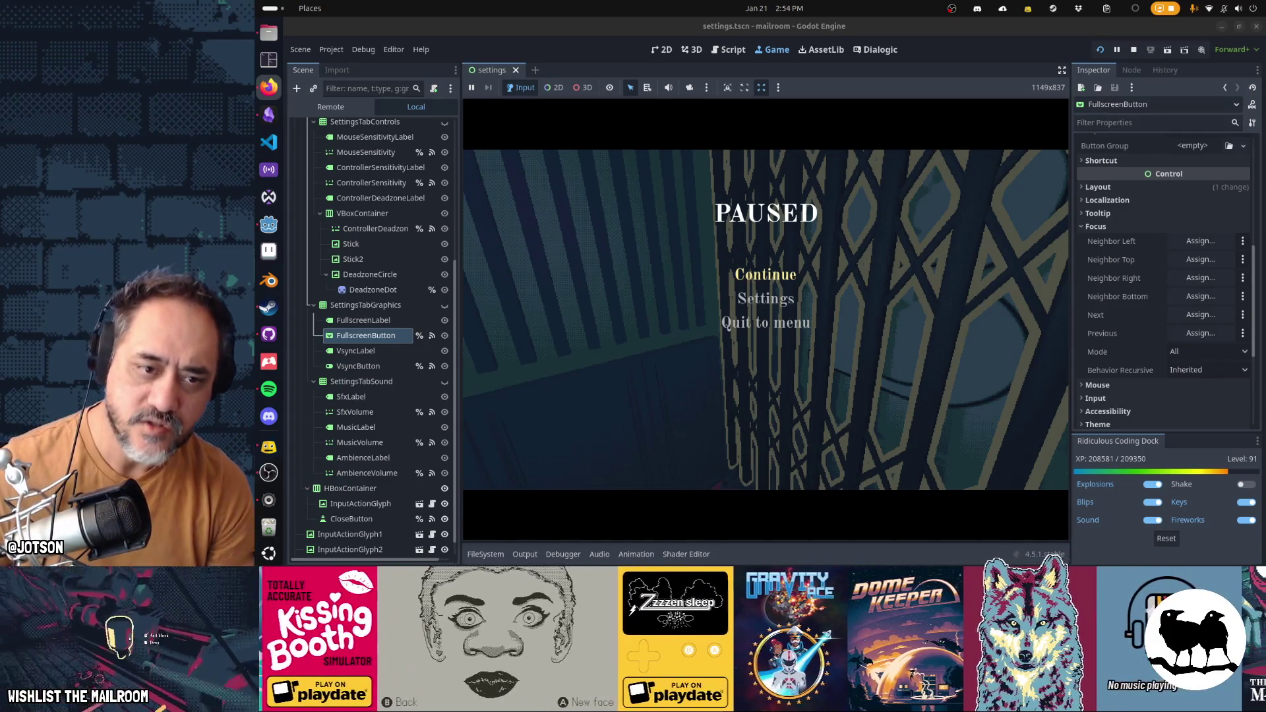
Step: Resume the paused playtest, open and close the elevator gate once more, then stop the game
{"action": "left_click", "coordinate": [765, 274]}
{"action": "left_click", "coordinate": [766, 319]}
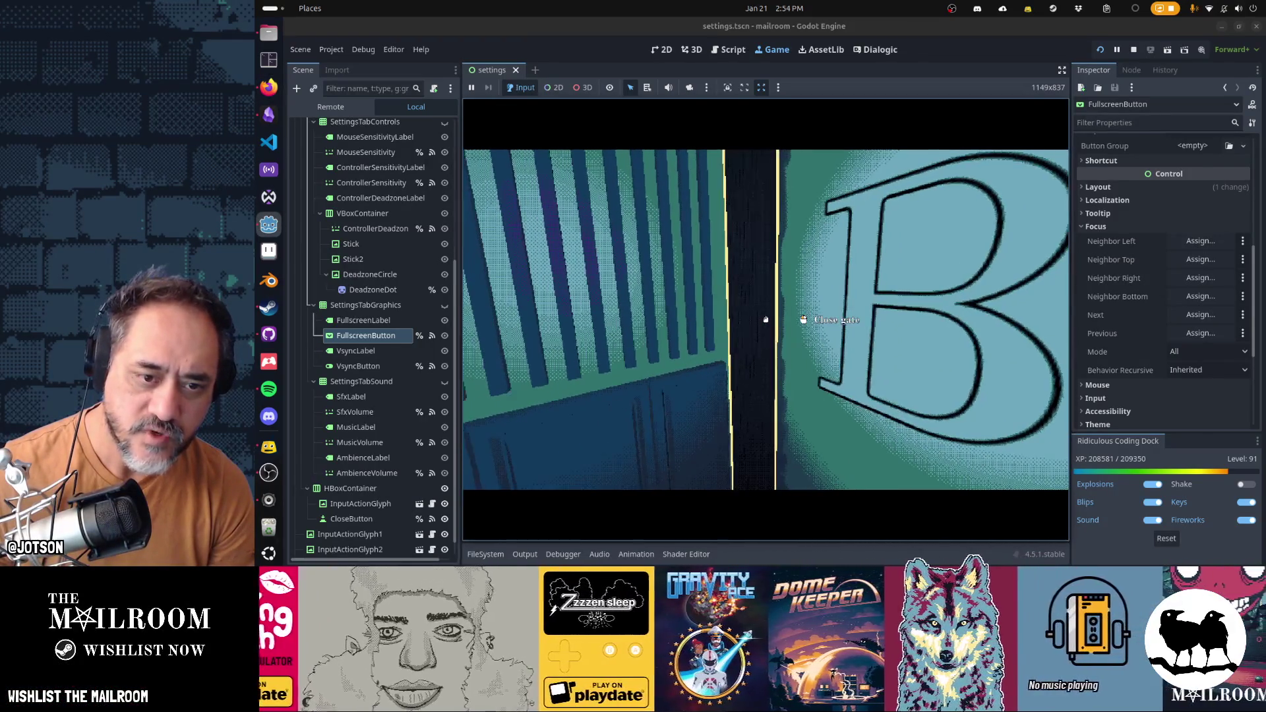
{"action": "left_click", "coordinate": [766, 319]}
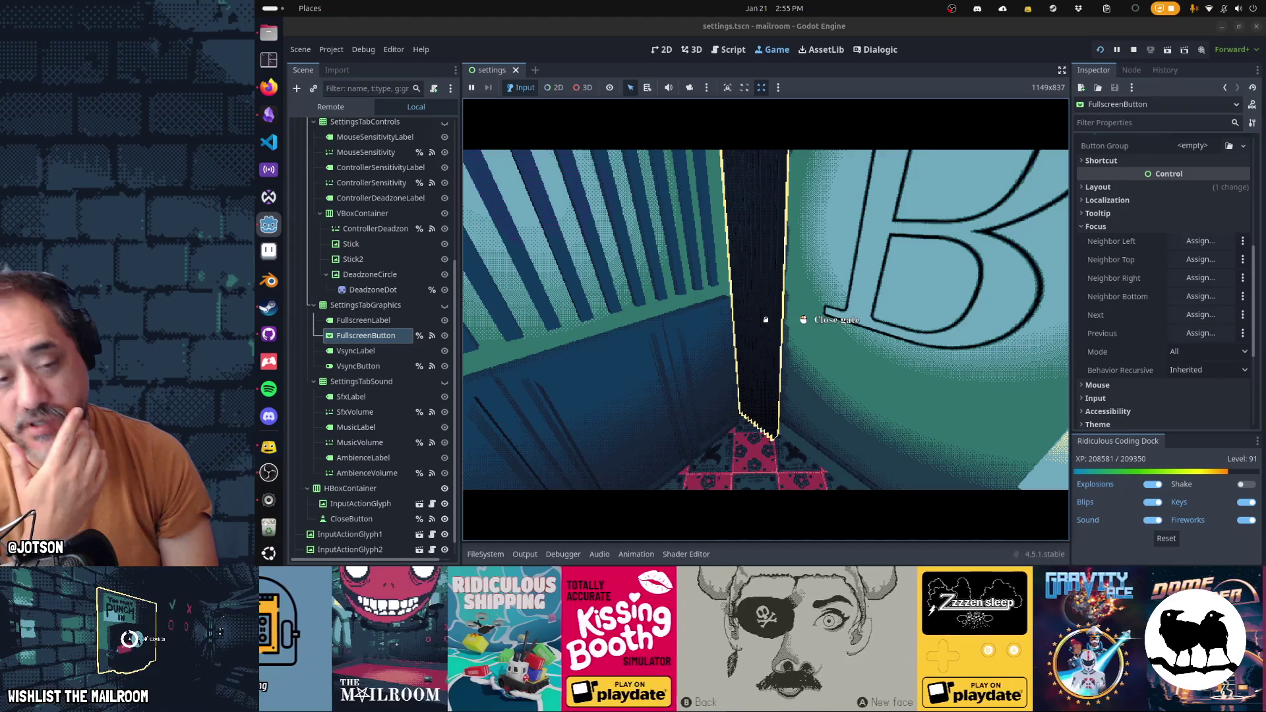
{"action": "key", "text": "F8"}
Step: Switch to Obsidian and drag the close-gate fix card to the top of the Mailroom backlog
{"action": "key", "text": "alt+Tab"}
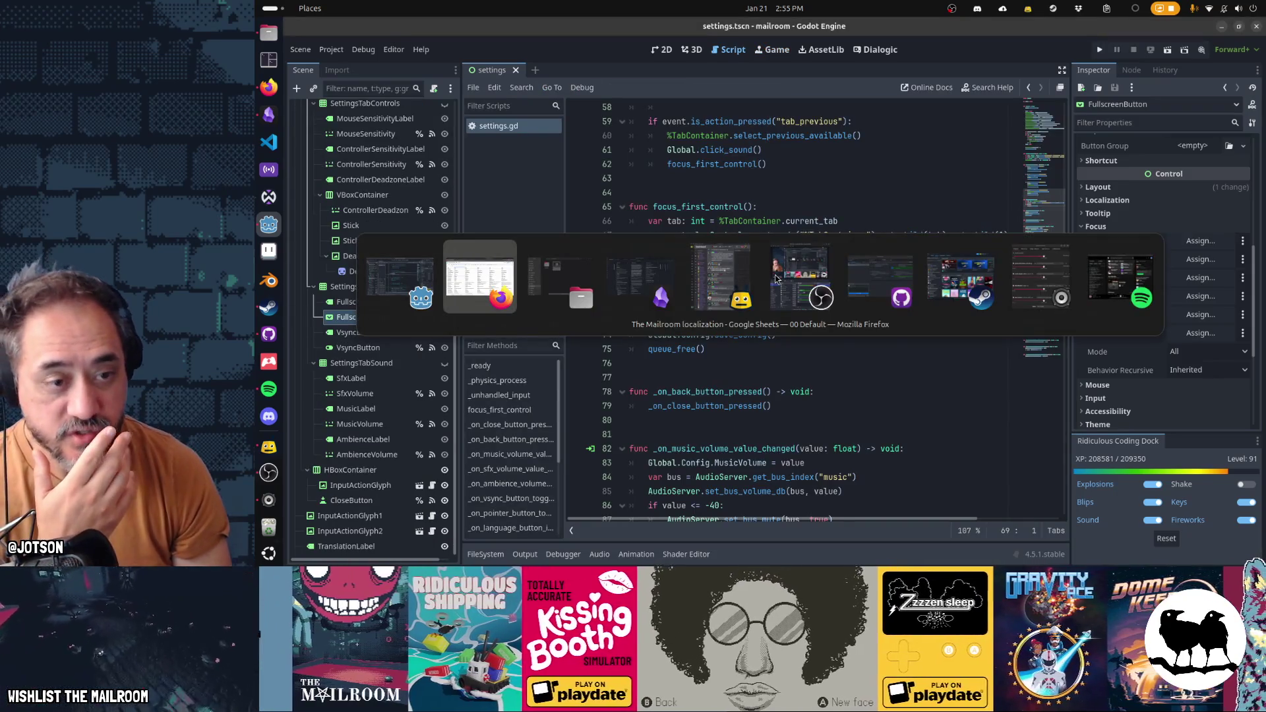
{"action": "key", "text": "alt+Tab"}
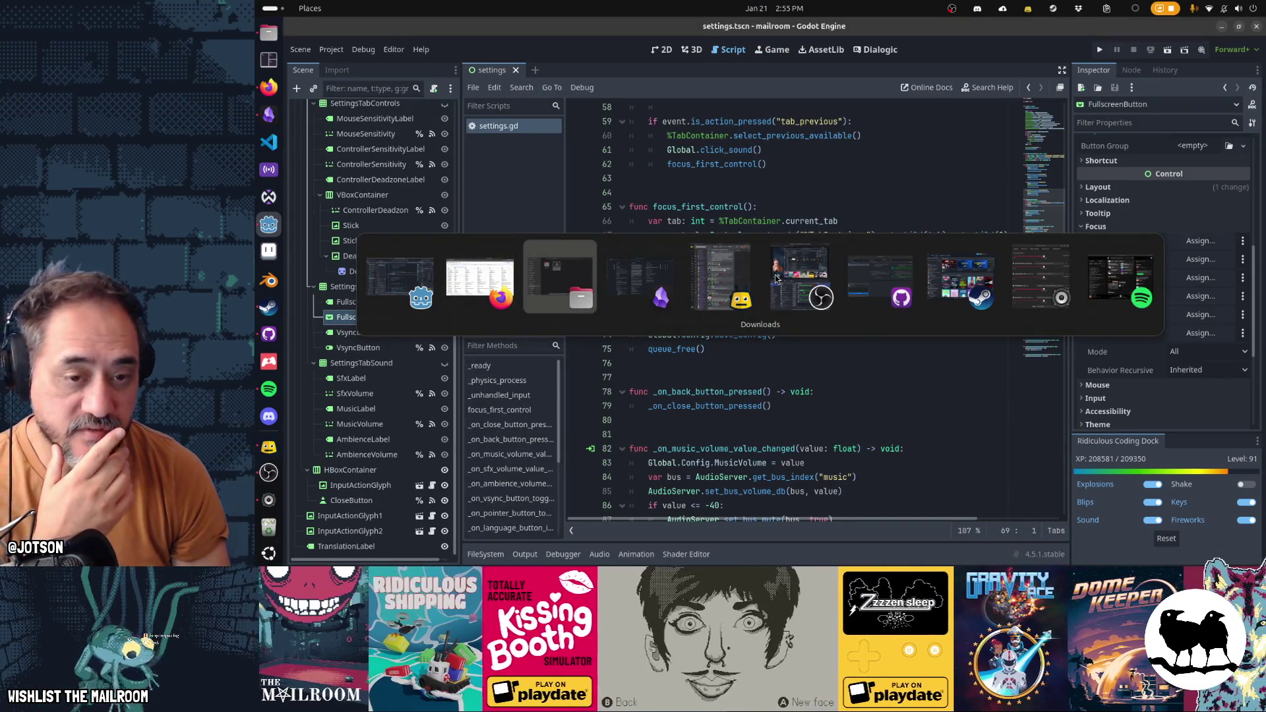
{"action": "key", "text": "alt+Tab"}
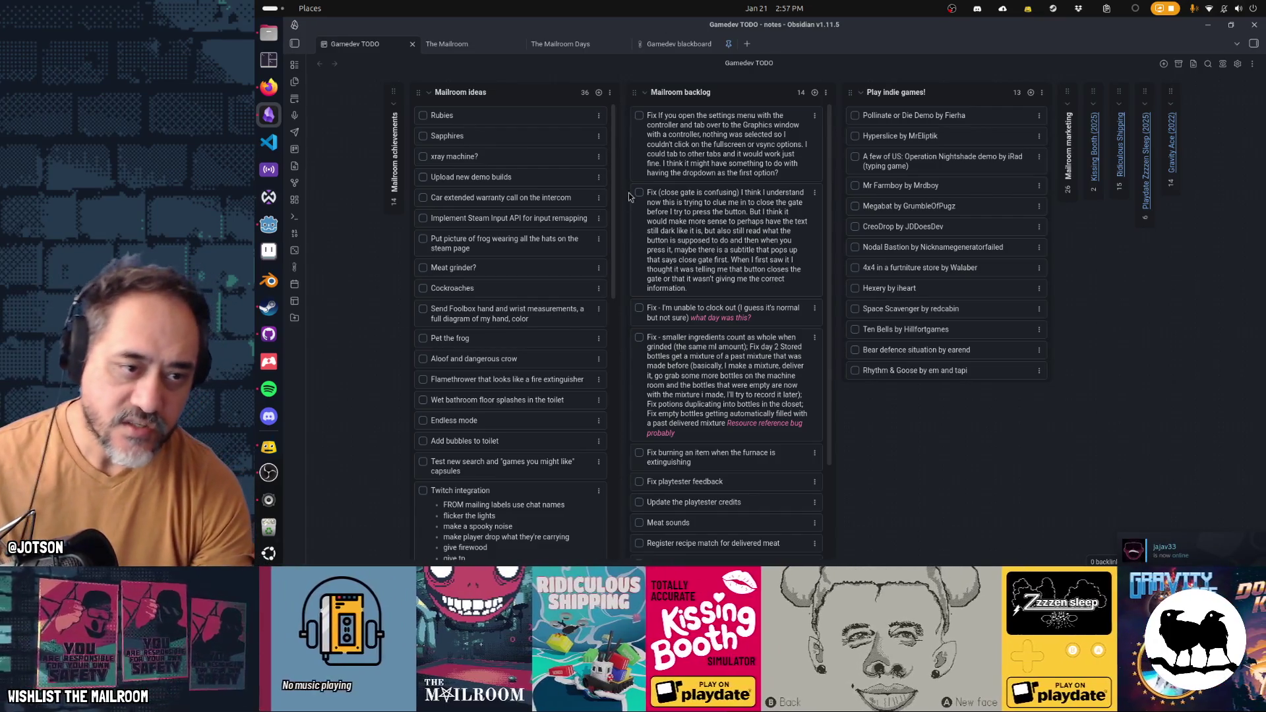
{"action": "left_click_drag", "start_coordinate": [702, 263], "coordinate": [702, 186]}
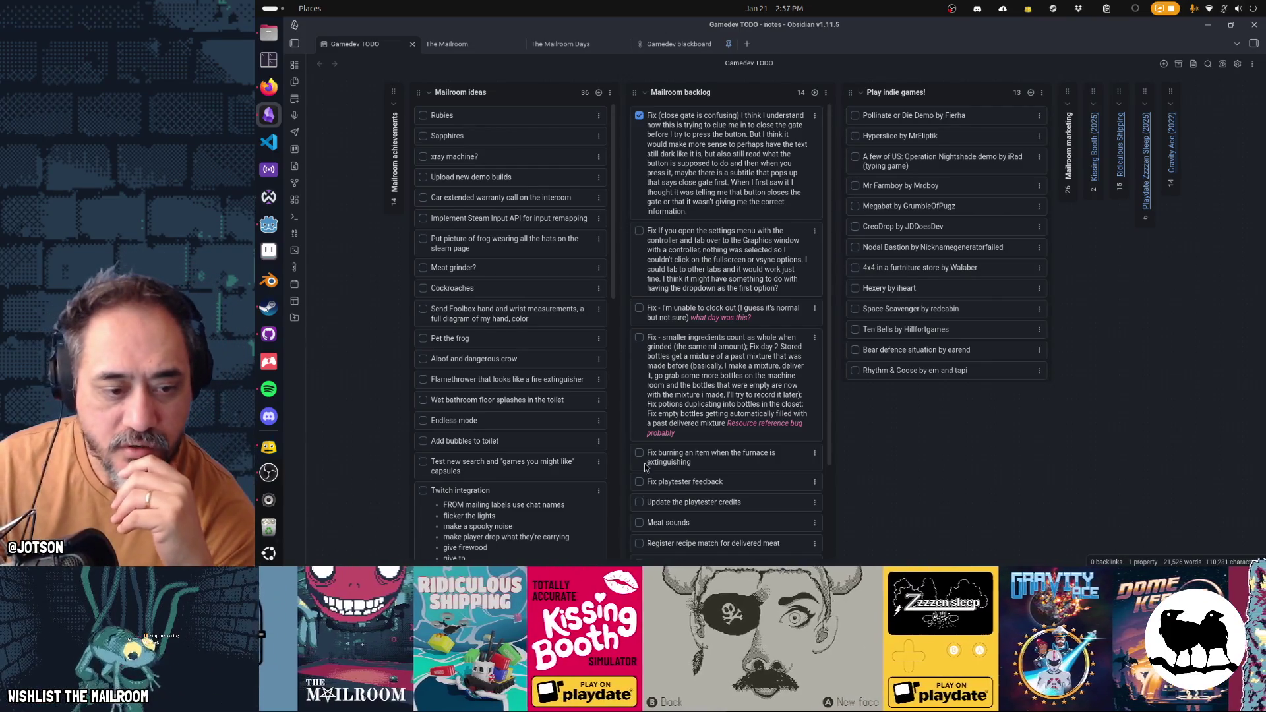
Step: Move the playtester feedback card near the top, then archive the checked backlog cards
{"action": "left_click_drag", "start_coordinate": [644, 483], "coordinate": [691, 232]}
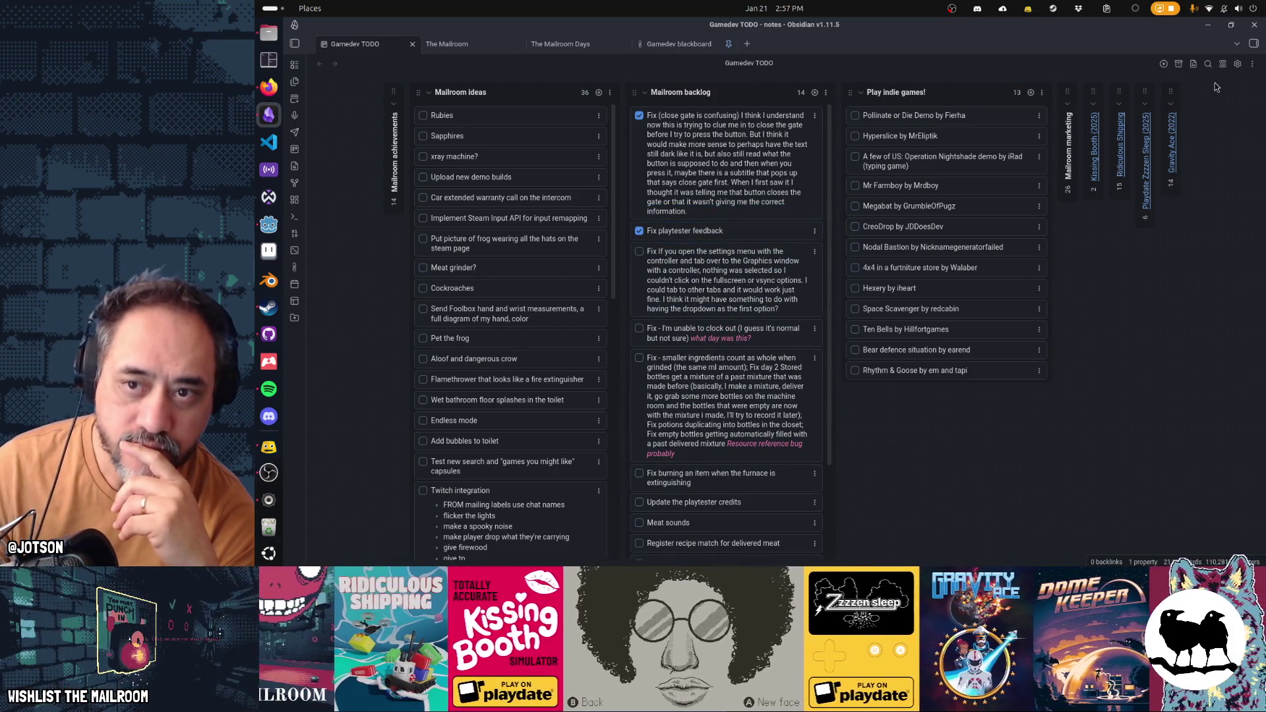
{"action": "left_click", "coordinate": [1251, 64]}
{"action": "left_click", "coordinate": [1218, 121]}
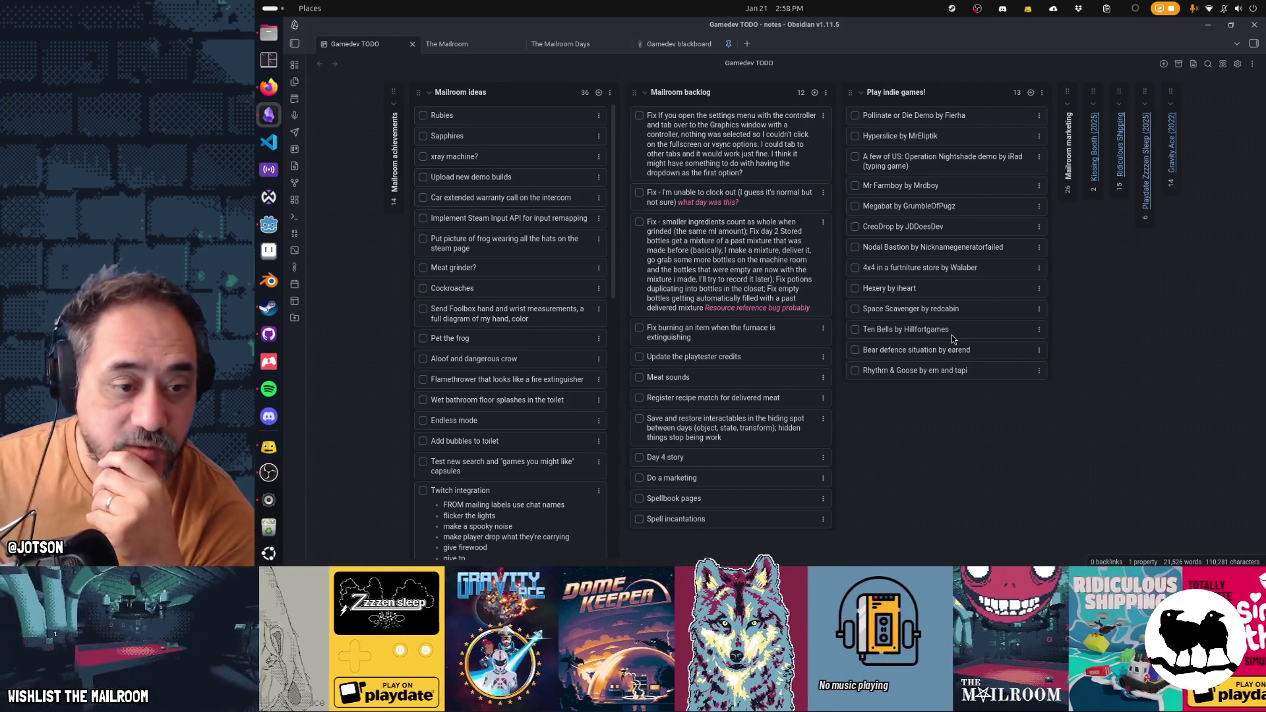
Step: Tick 'Update the playtester credits', archive completed cards, and switch to Firefox
{"action": "left_click", "coordinate": [639, 356]}
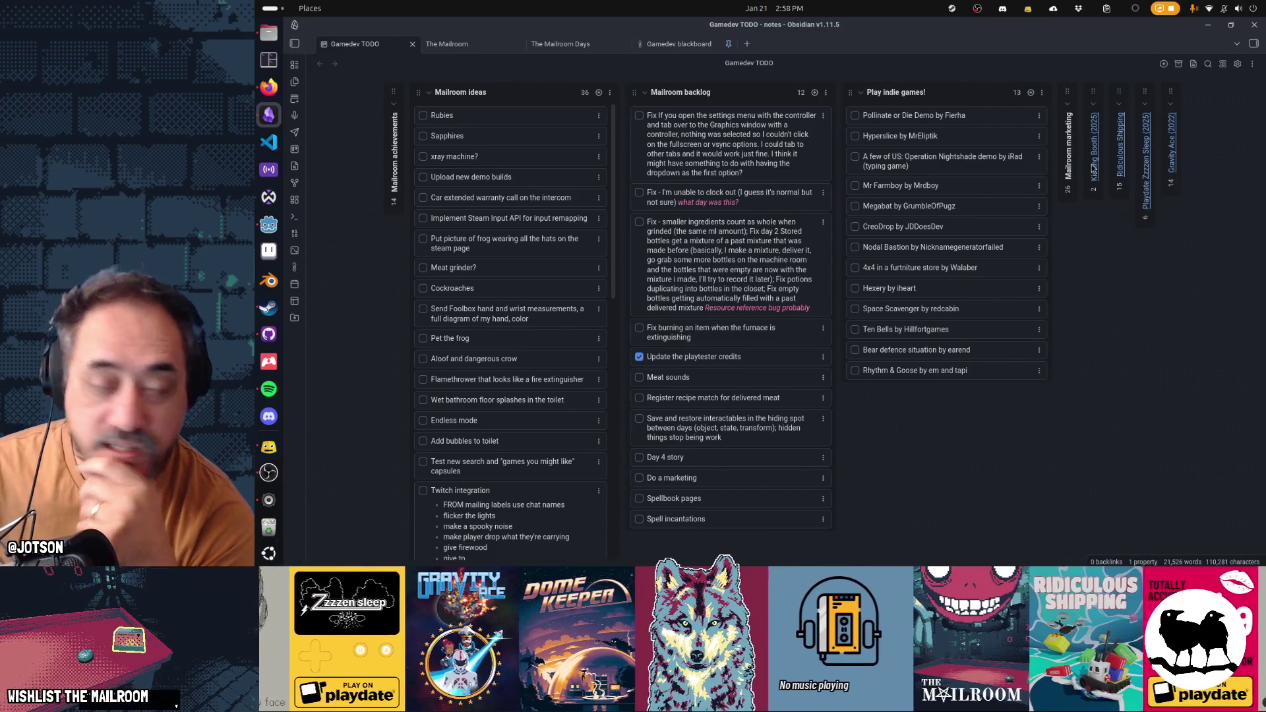
{"action": "left_click", "coordinate": [1252, 64]}
{"action": "left_click", "coordinate": [1245, 107]}
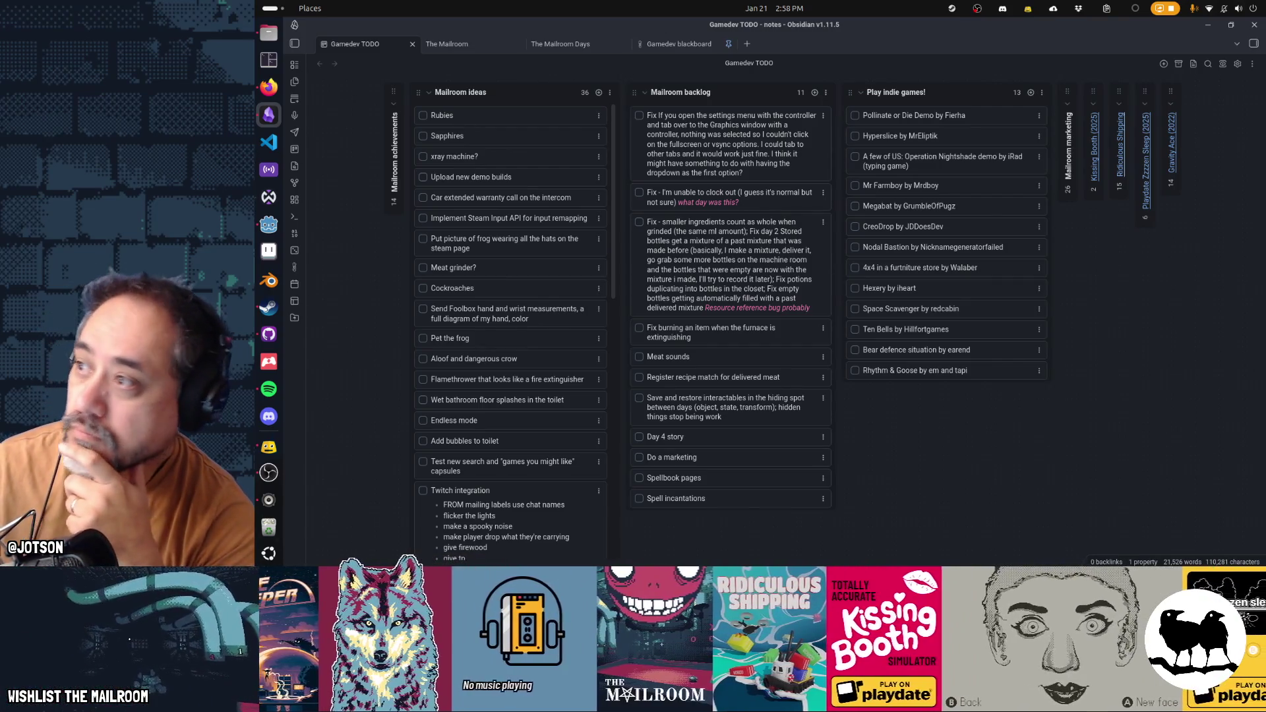
{"action": "key", "text": "alt+Tab"}
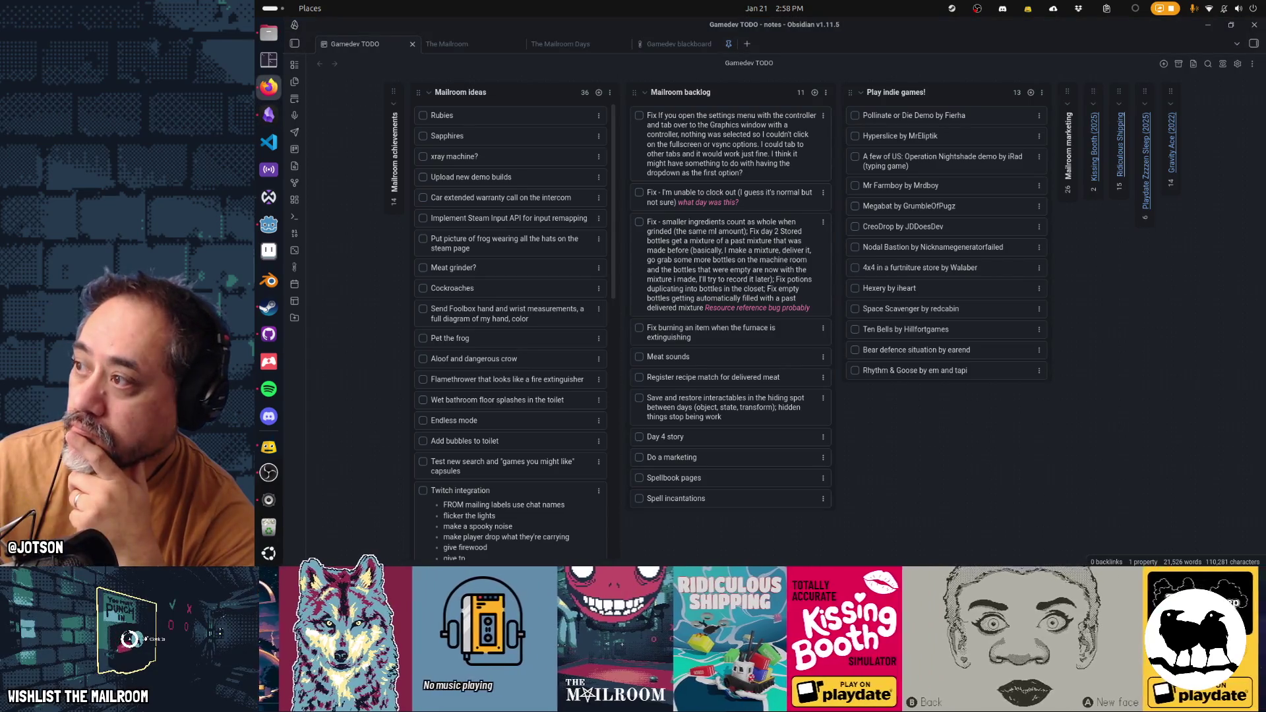